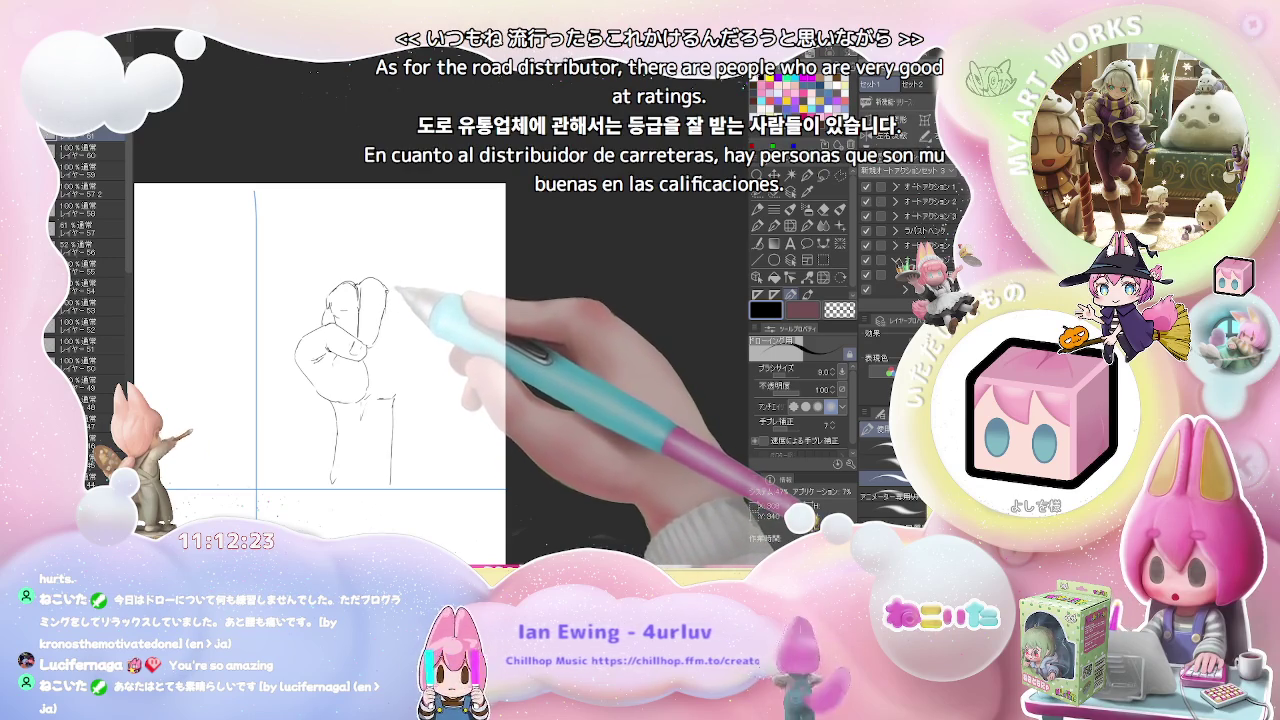
Step: Extend the fist's right knuckle contour with two curved pencil strokes
key("e")
key("p")
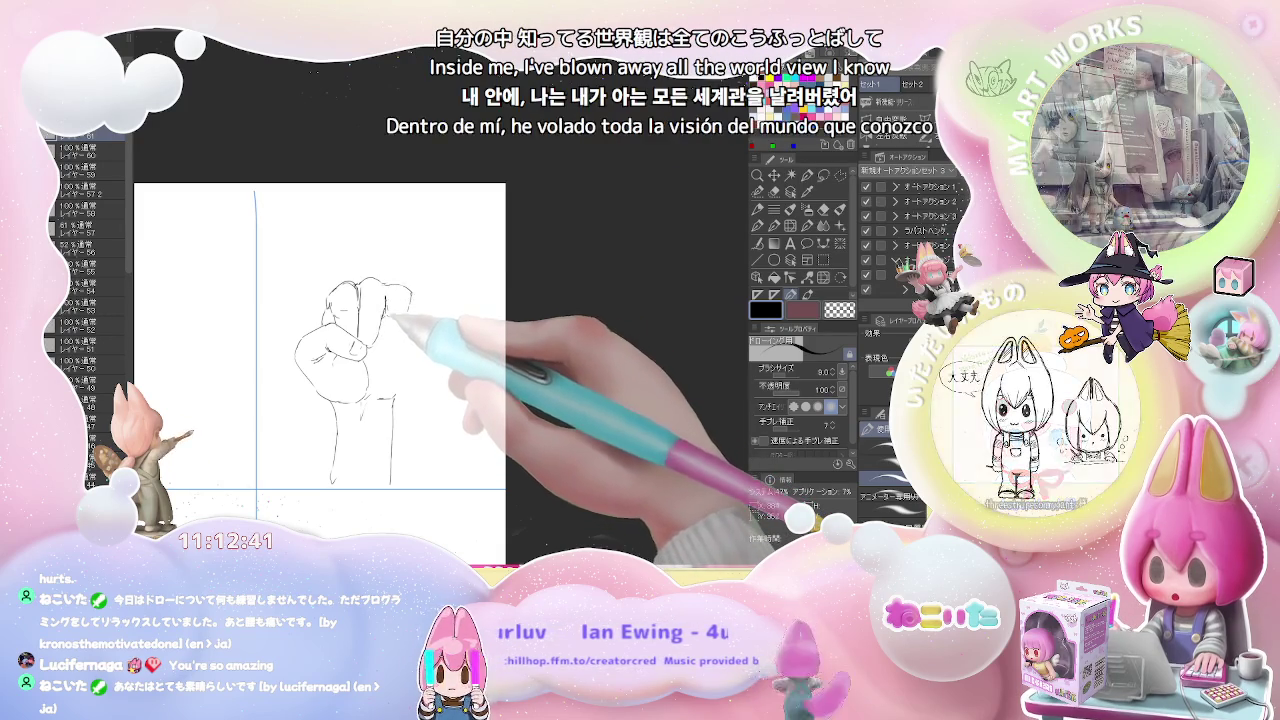
left_click_drag(408, 310, 404, 342)
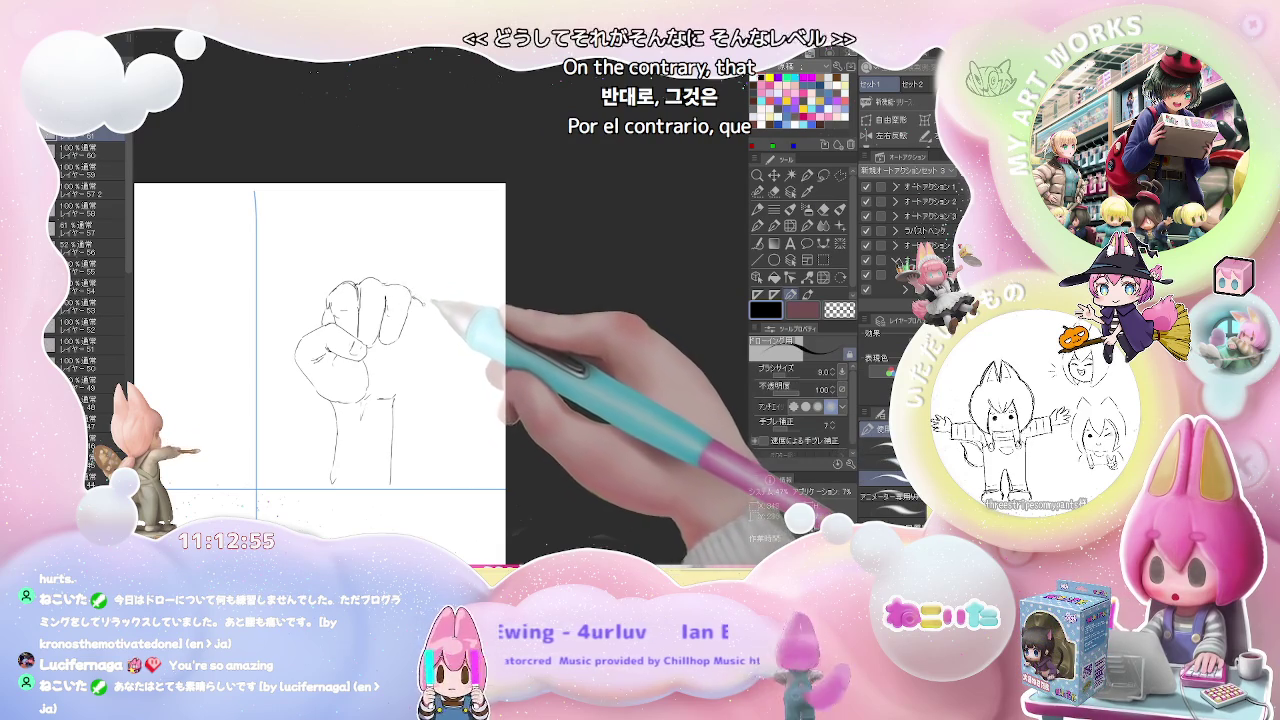
left_click_drag(412, 300, 430, 326)
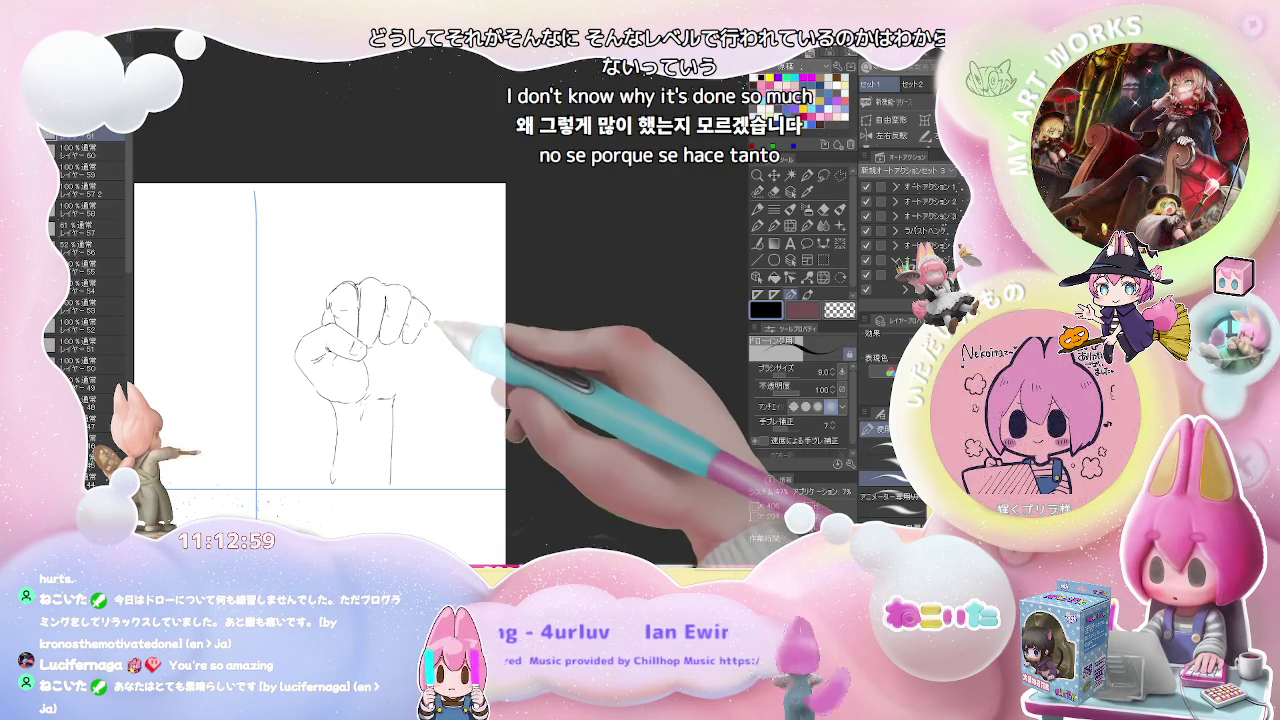
Step: Touch up lines with the eraser, then draw the right wrist line below the fist
key("e")
key("p")
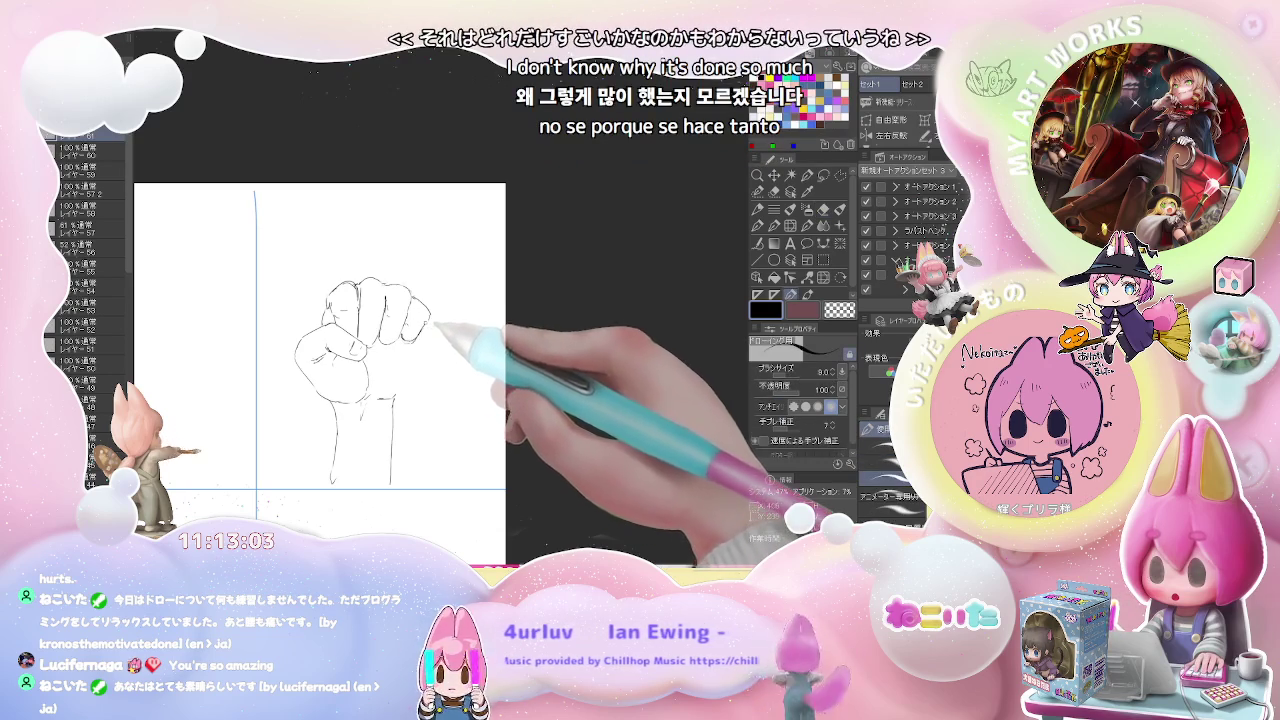
key("e")
key("p")
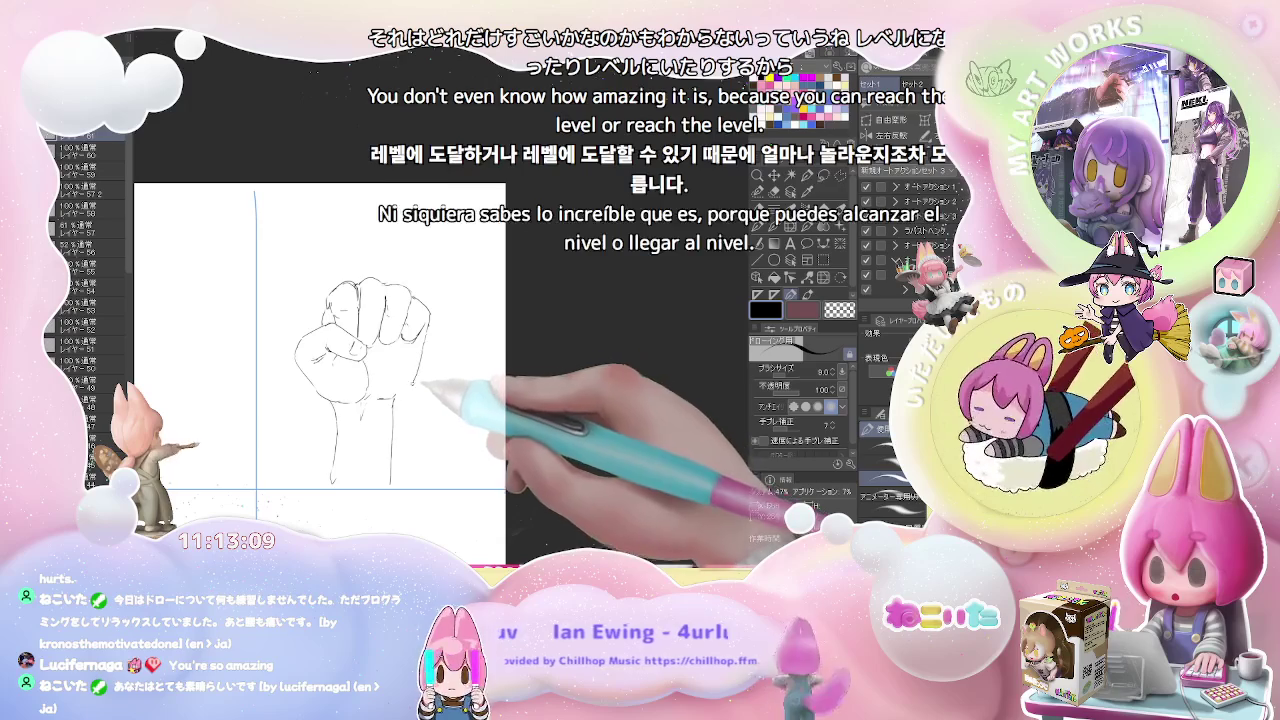
key("e")
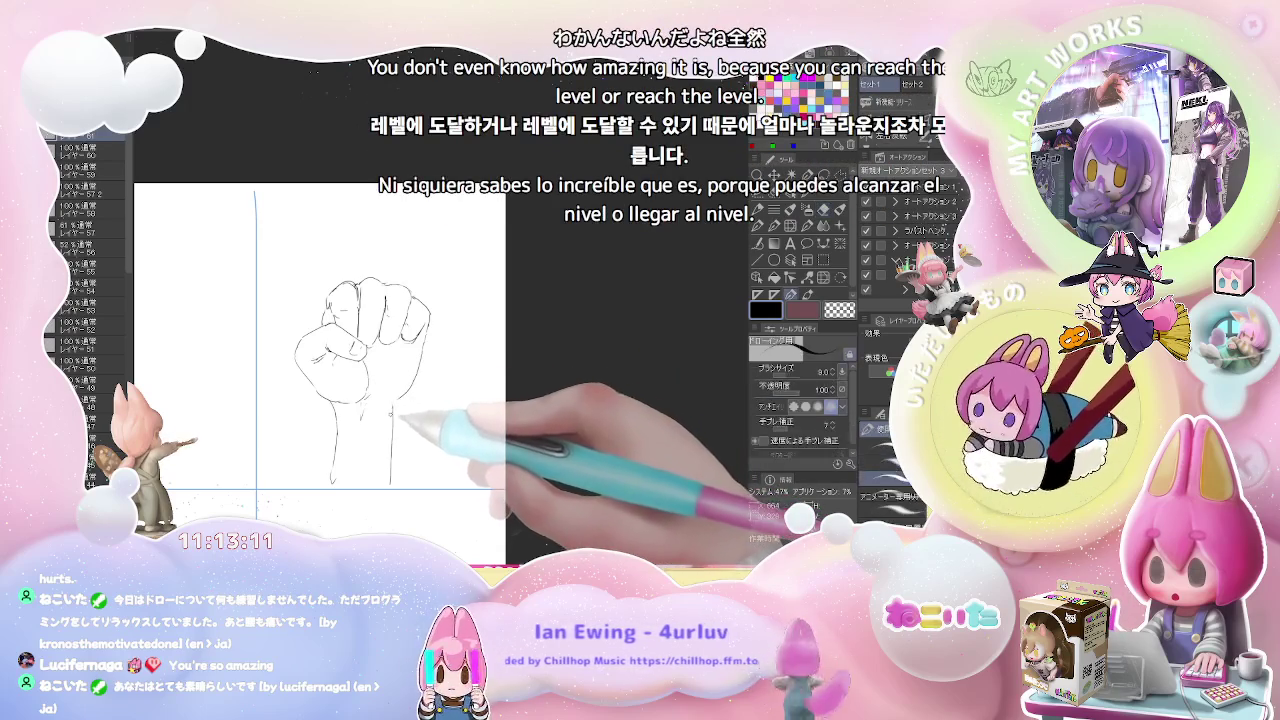
key("p")
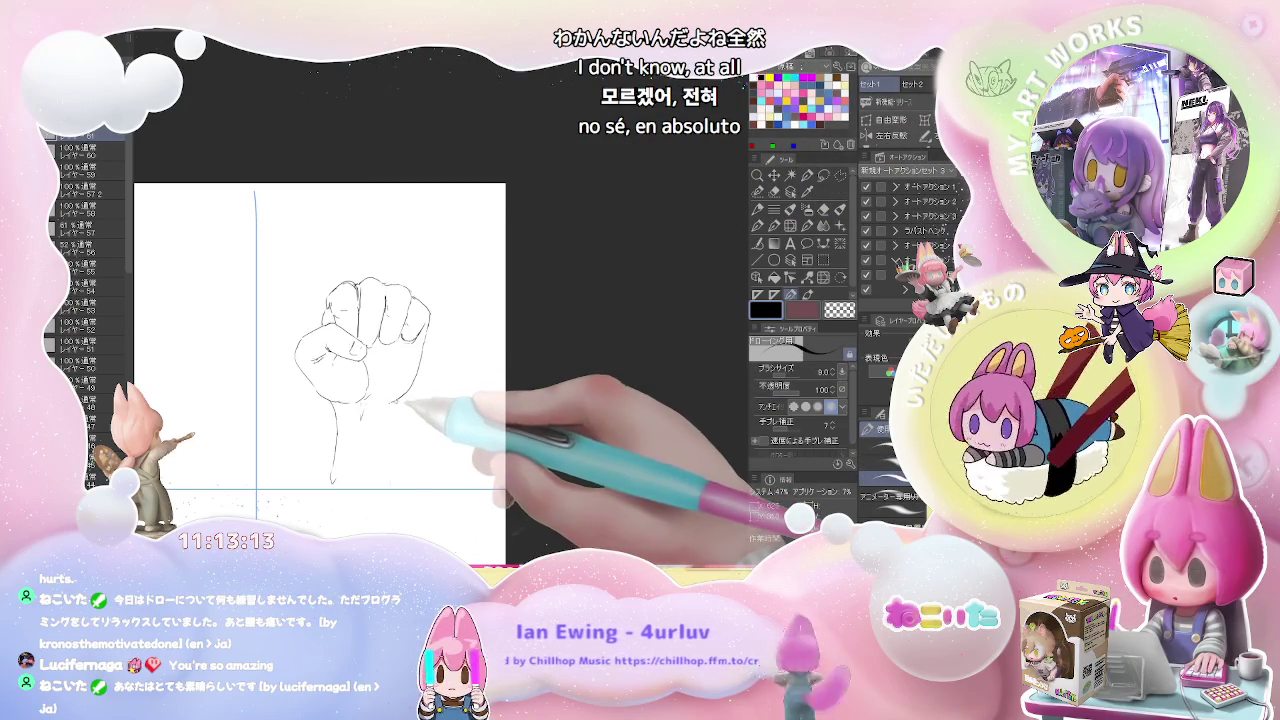
left_click_drag(399, 398, 403, 485)
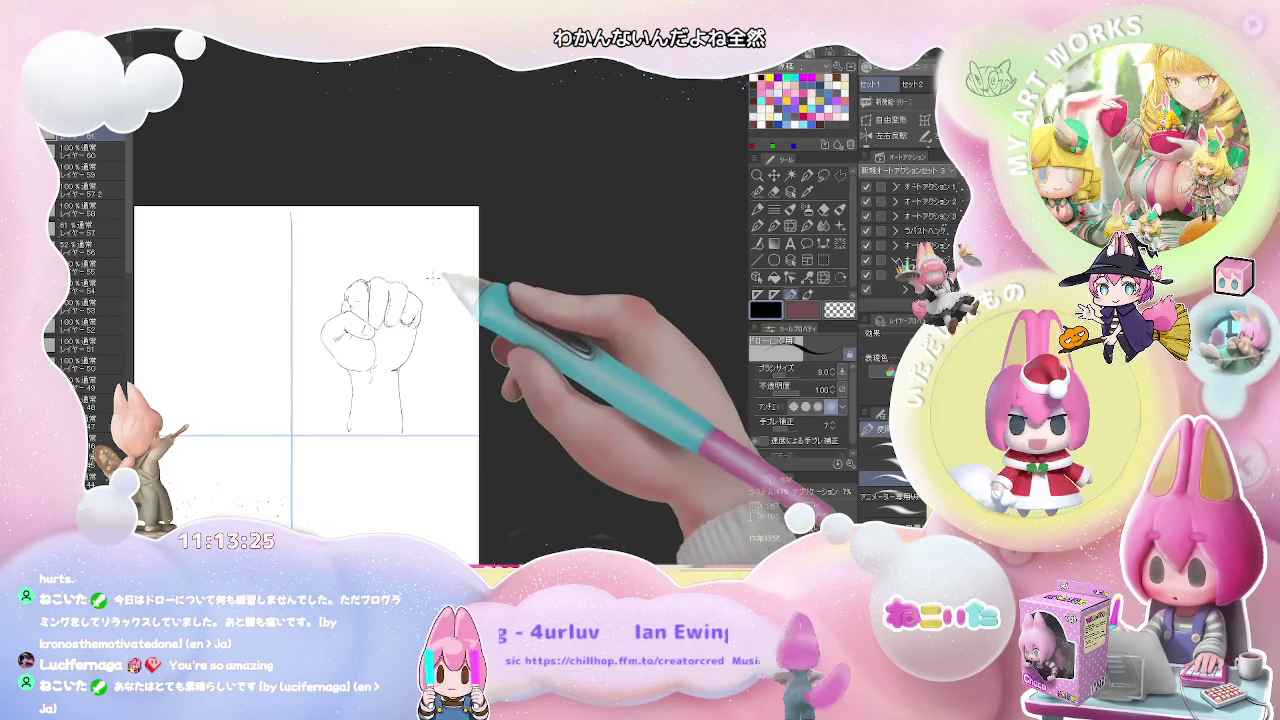
Step: Zoom in on the fist's top knuckles, rework them with eraser and pencil, then zoom out
scroll(440, 295, "down", 2)
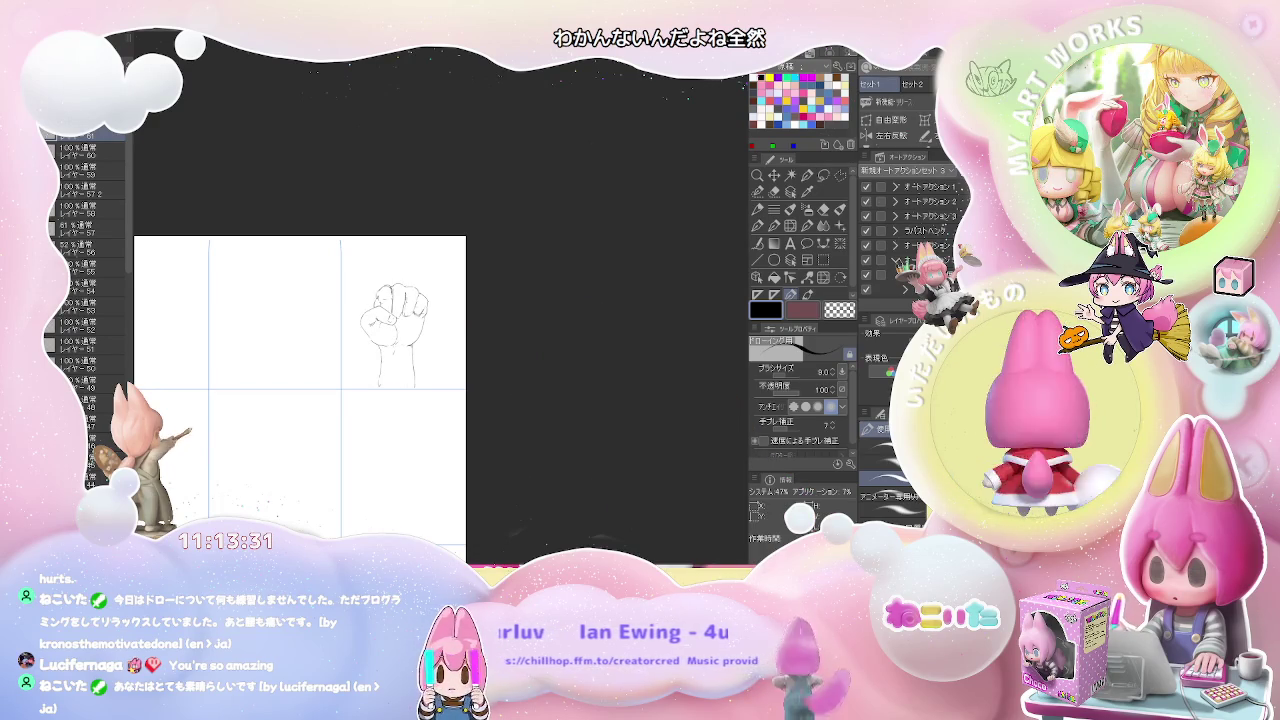
scroll(380, 330, "up", 2)
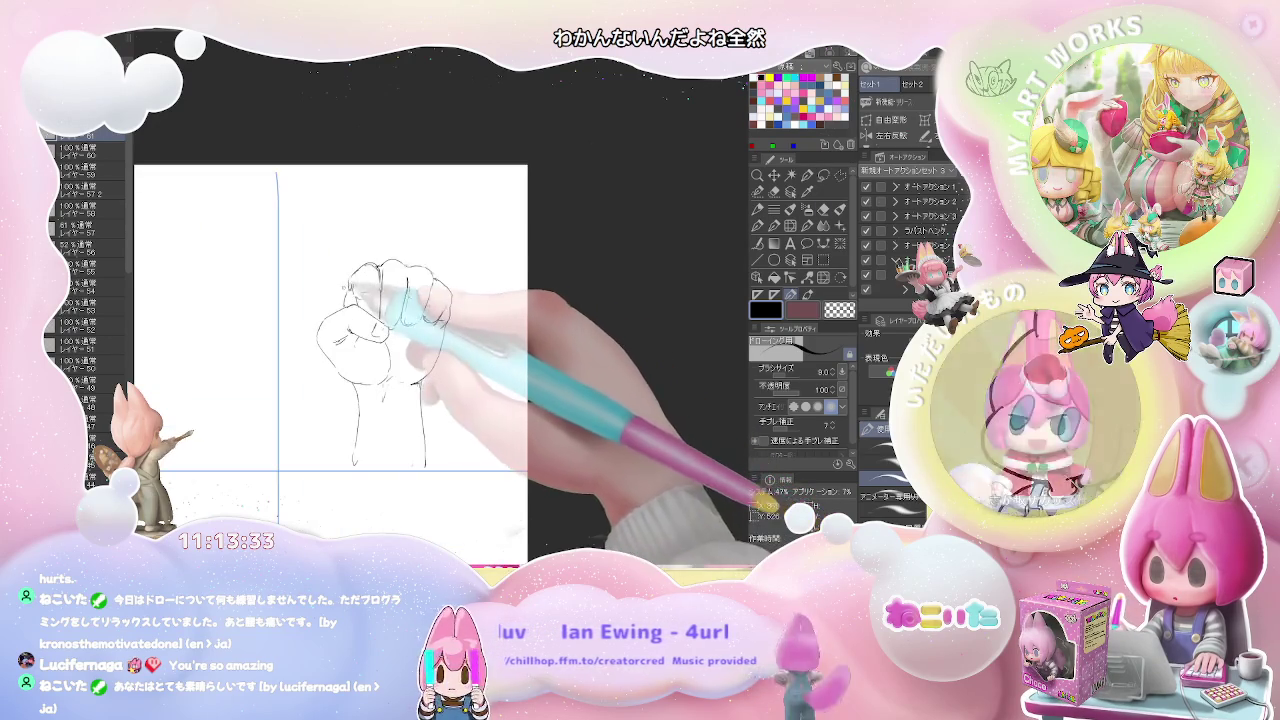
key("e")
key("p")
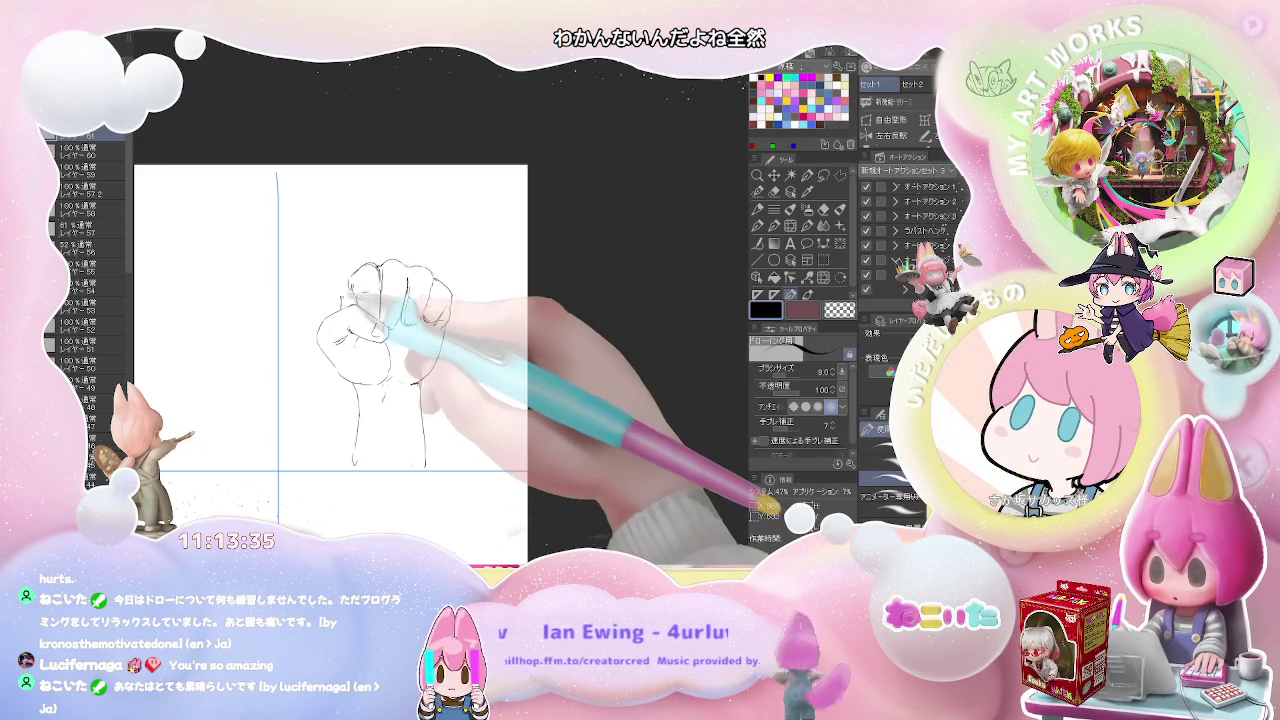
key("e")
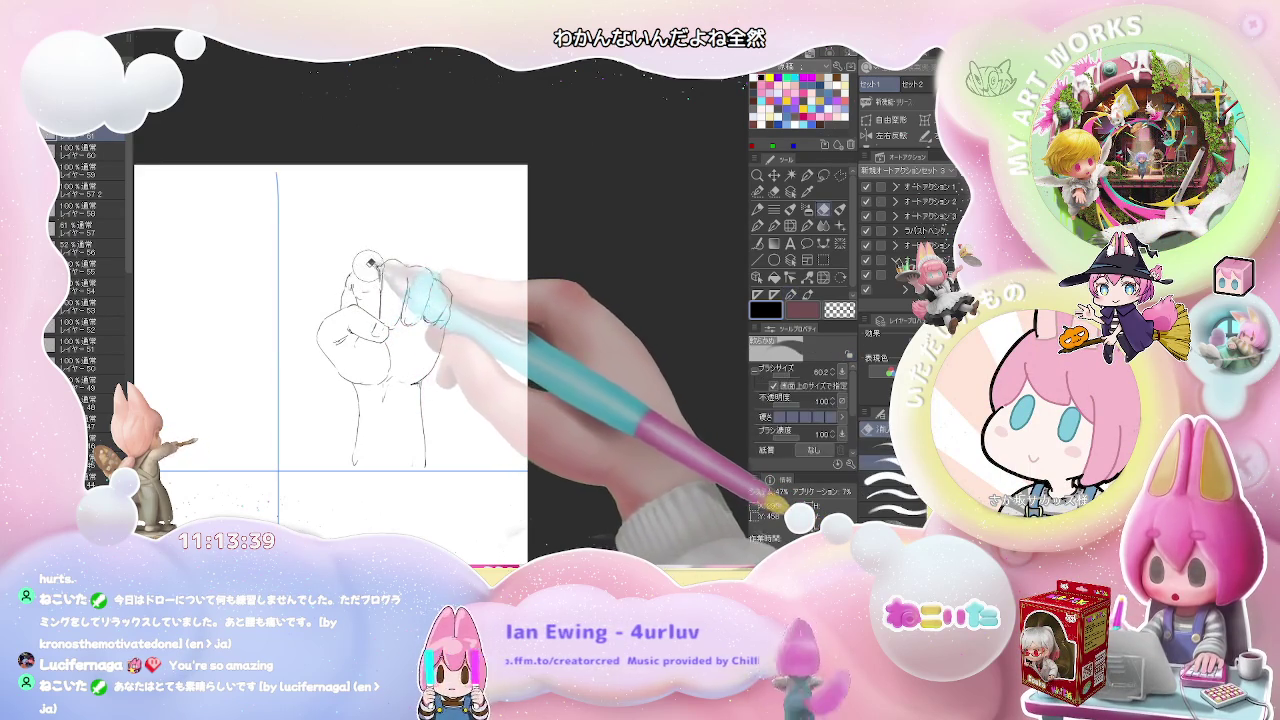
key("p")
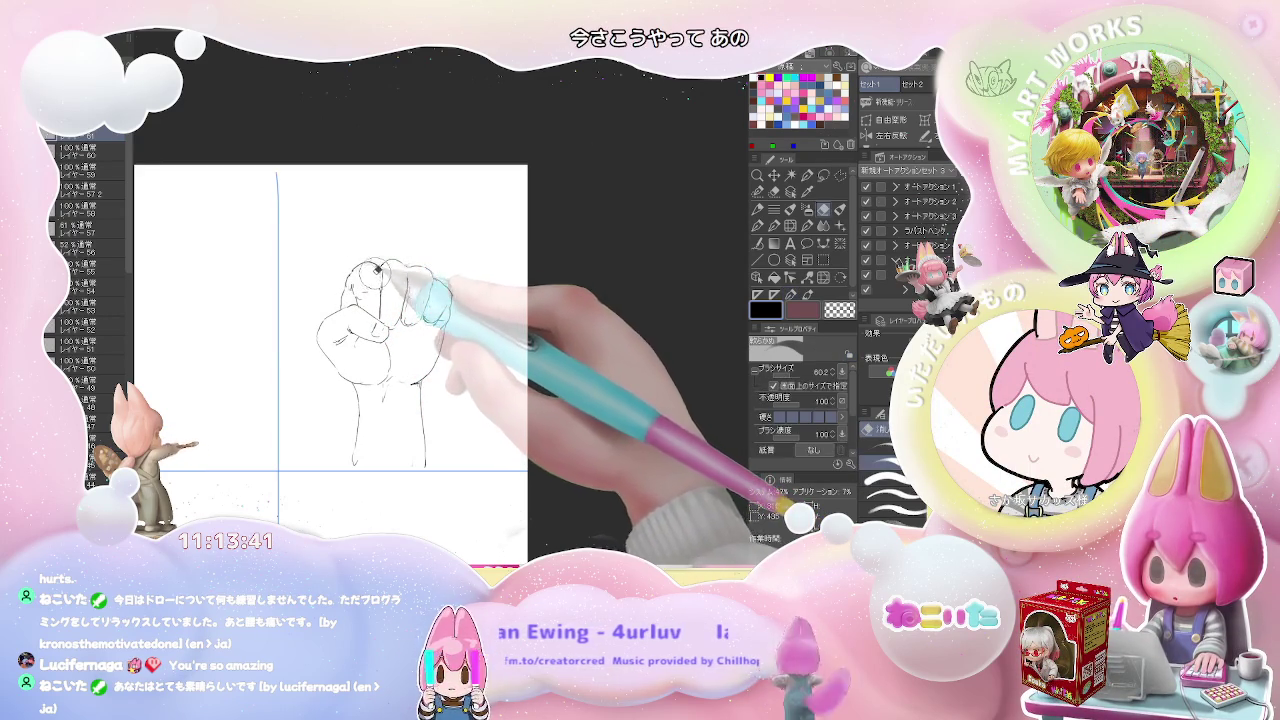
key("ctrl+minus")
key("ctrl+minus")
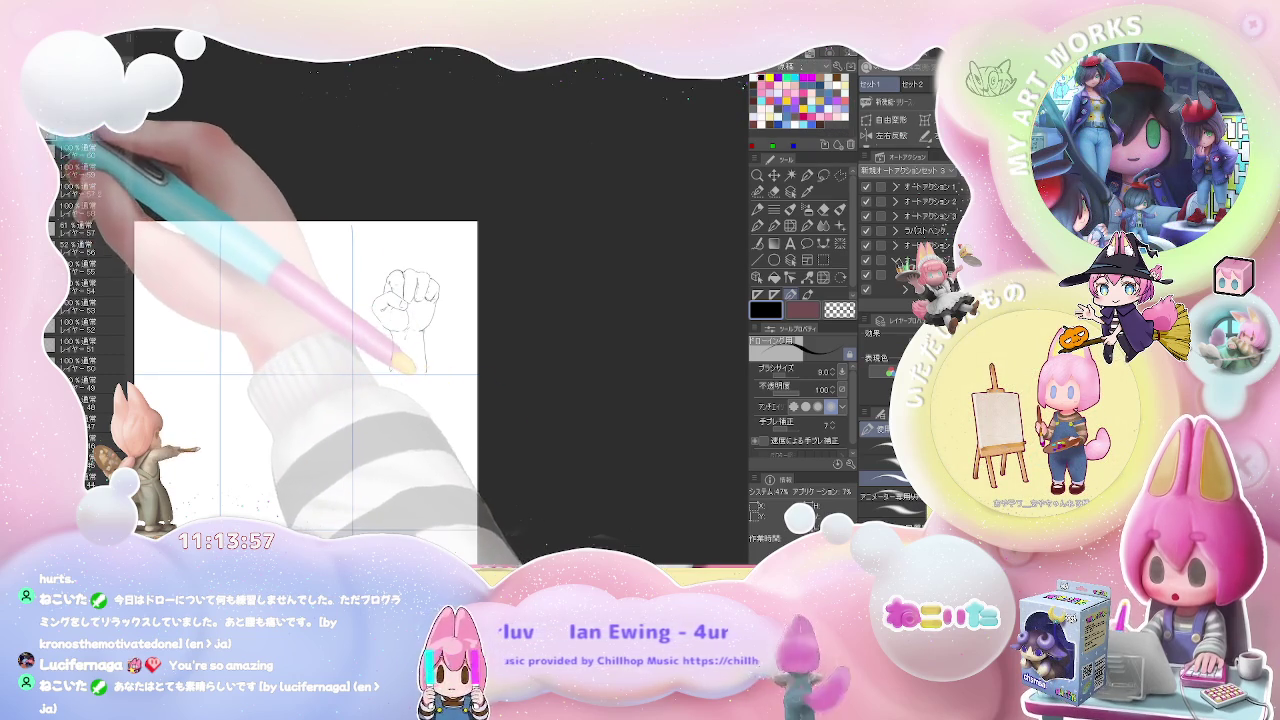
Step: Add a new layer and sketch the top outline of a fresh fist
left_click(120, 138)
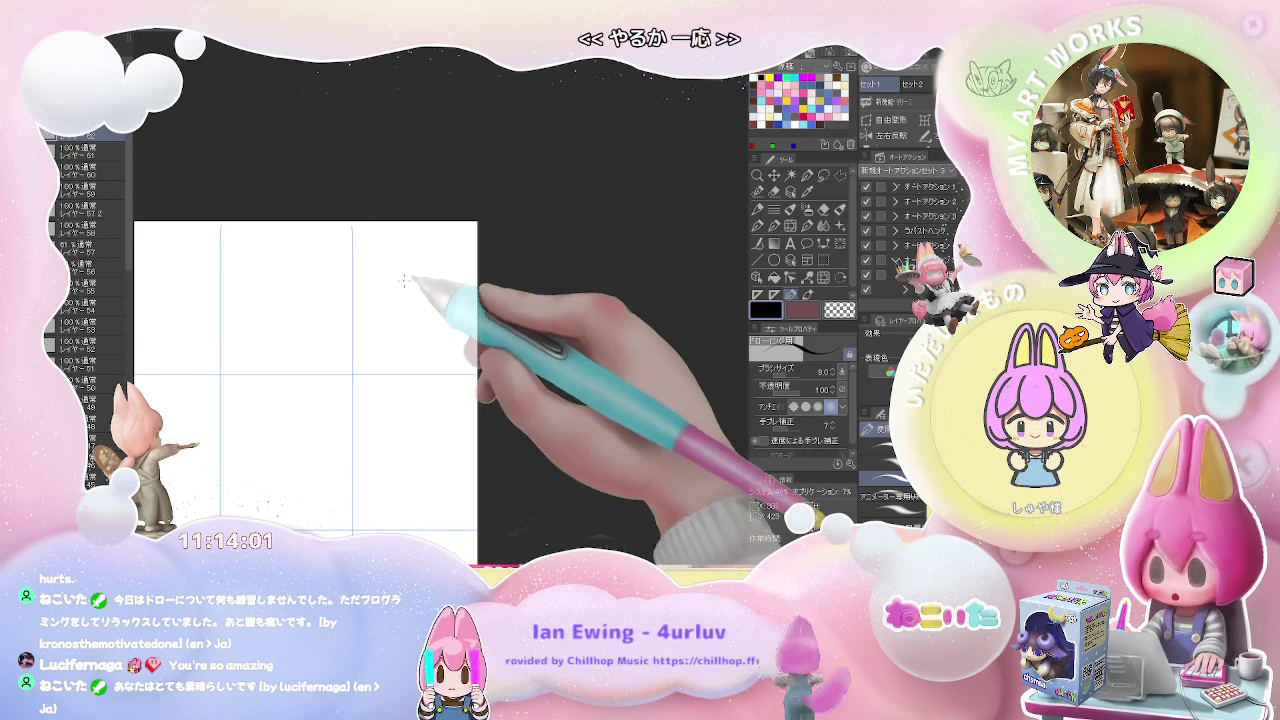
scroll(351, 292, "up", 2)
left_click_drag(351, 292, 285, 327)
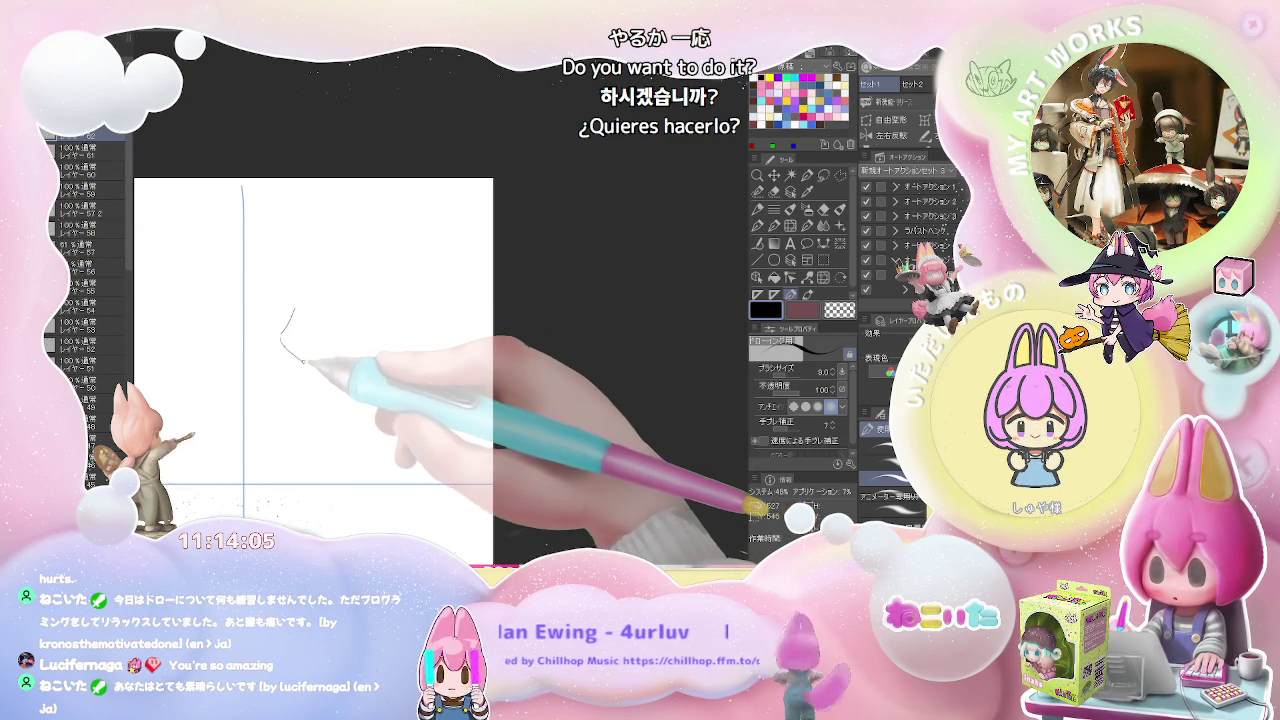
left_click_drag(297, 308, 318, 301)
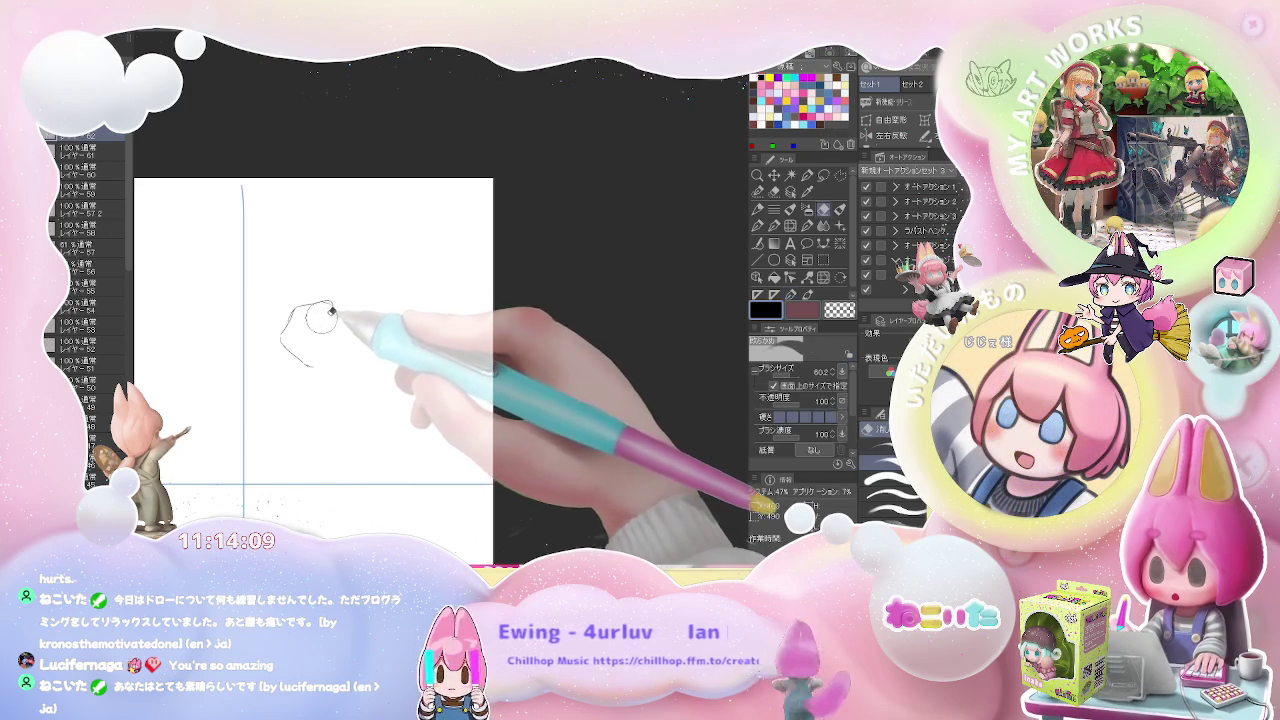
left_click_drag(306, 341, 337, 348)
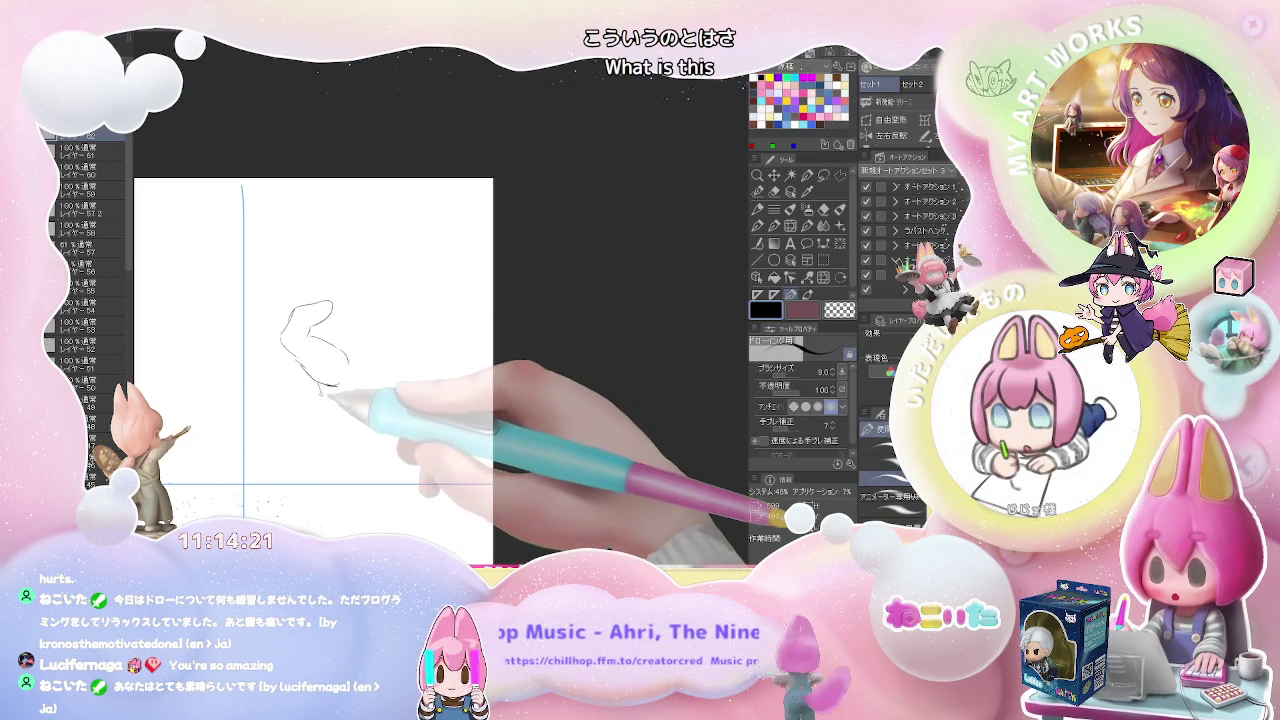
Step: Draw the left and right wrist lines and a curve at the top of the fist
left_click_drag(320, 392, 315, 474)
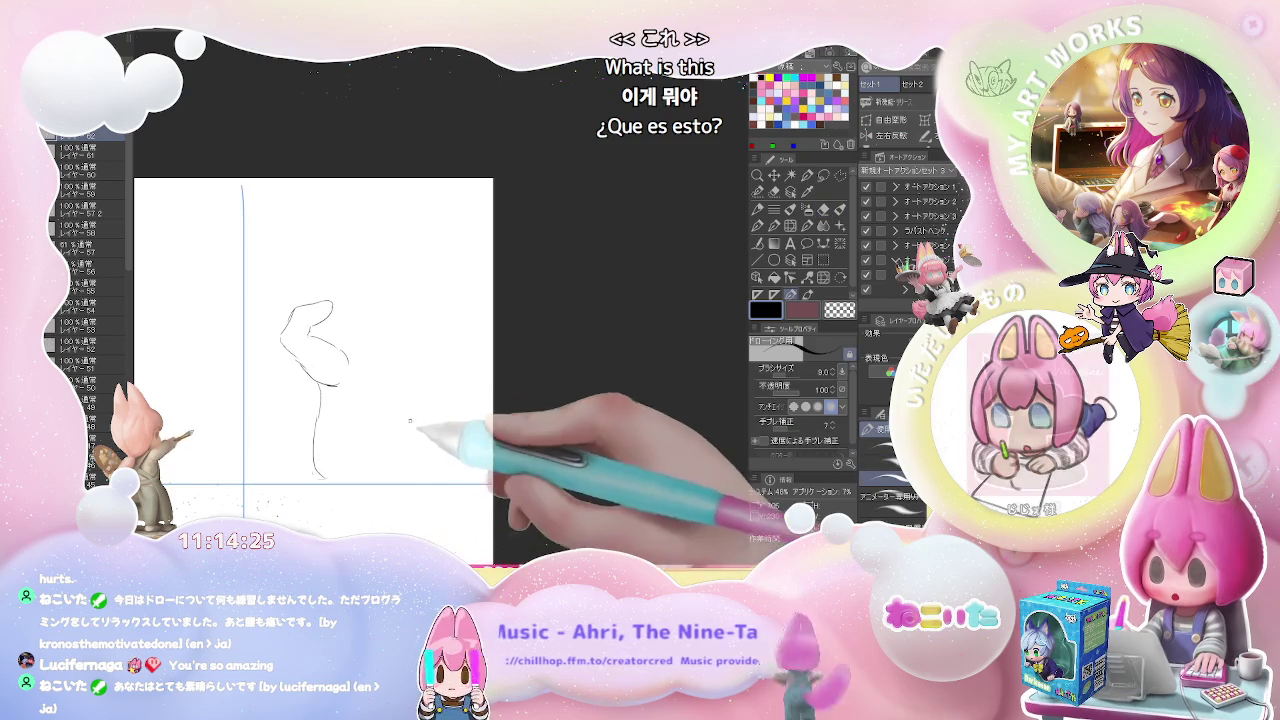
left_click_drag(397, 386, 403, 470)
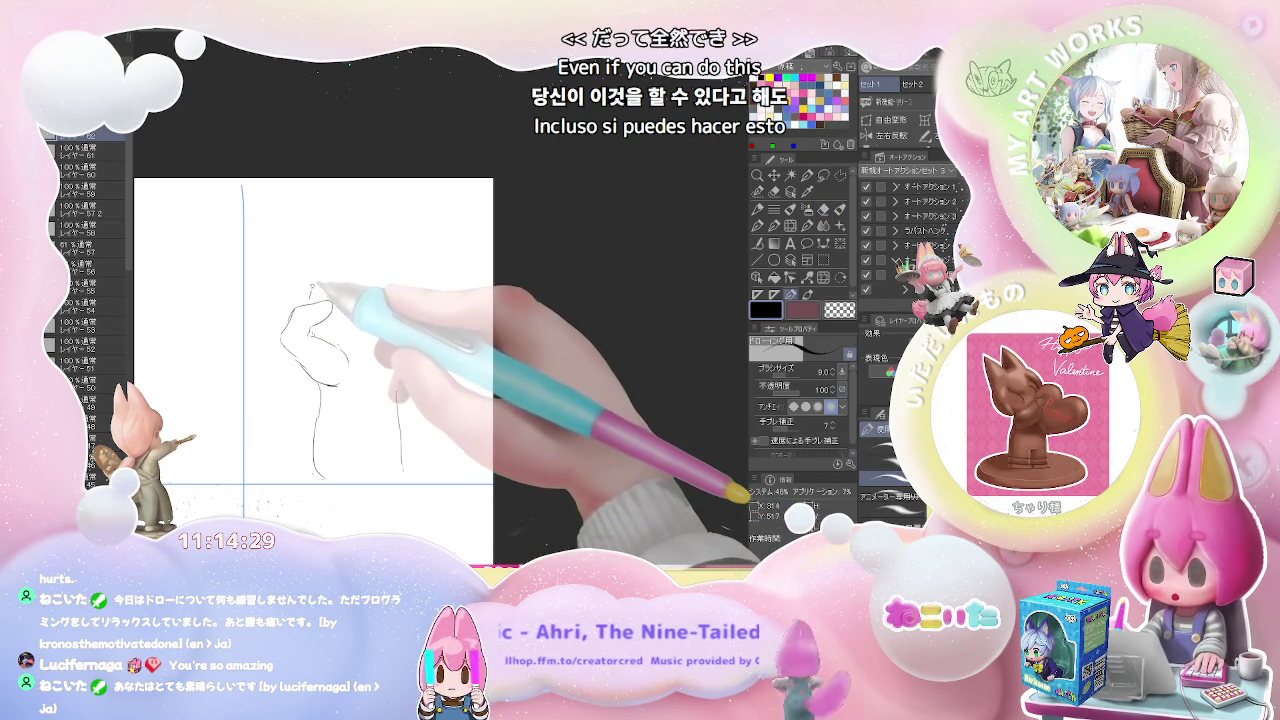
left_click_drag(315, 298, 338, 286)
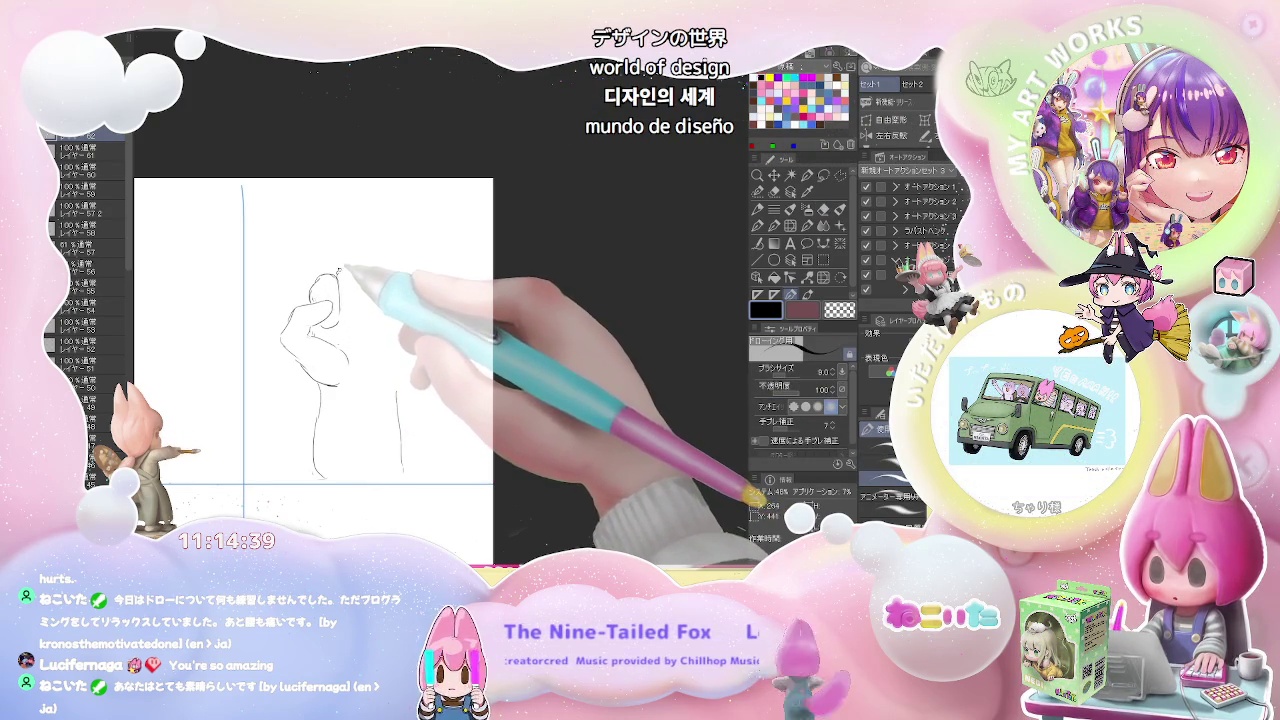
key("e")
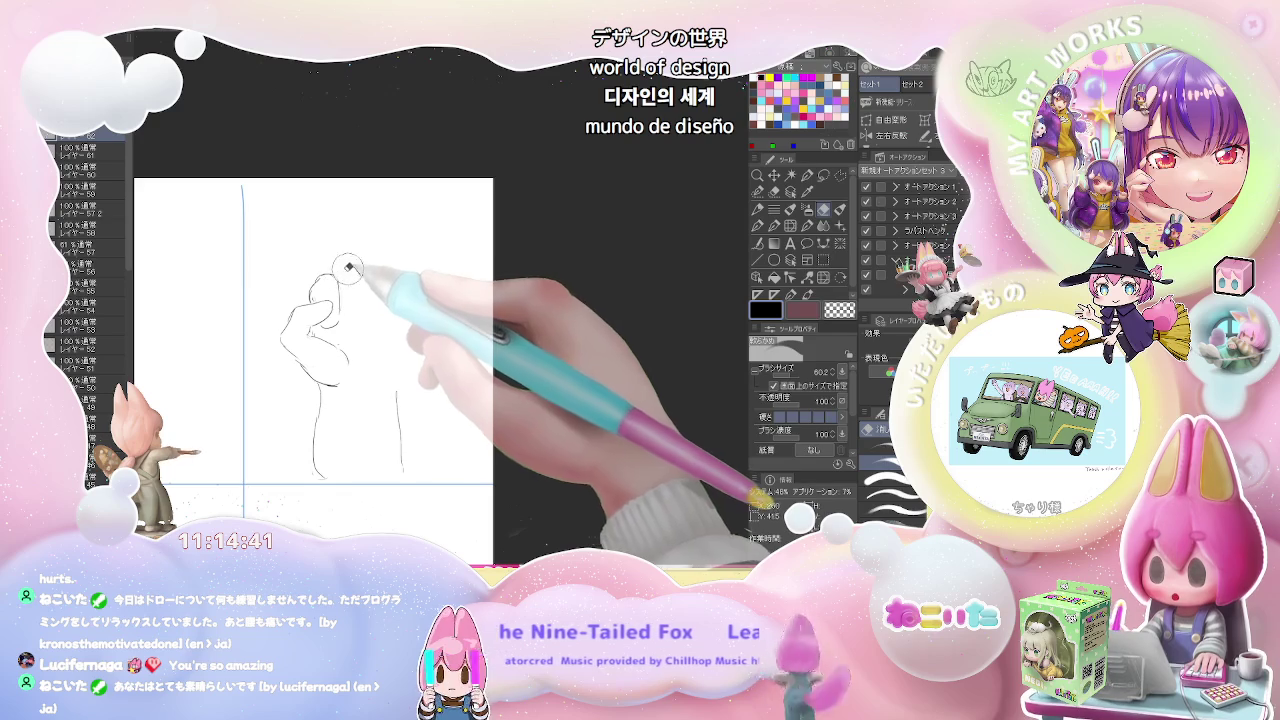
key("p")
Step: Add knuckle arcs on the top and right, close the fist's bottom, and zoom out
mouse_move(342, 270)
left_mouse_down()
mouse_move(365, 279)
mouse_move(358, 318)
left_mouse_up()
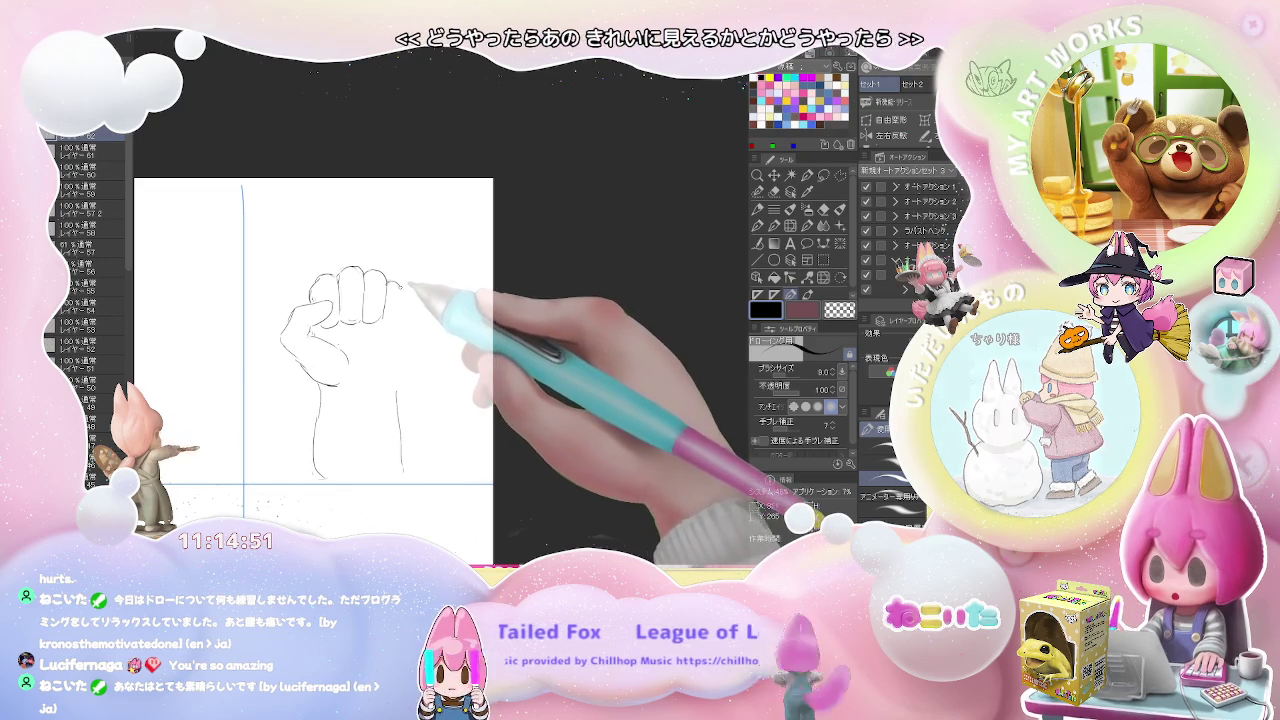
left_click_drag(390, 283, 402, 318)
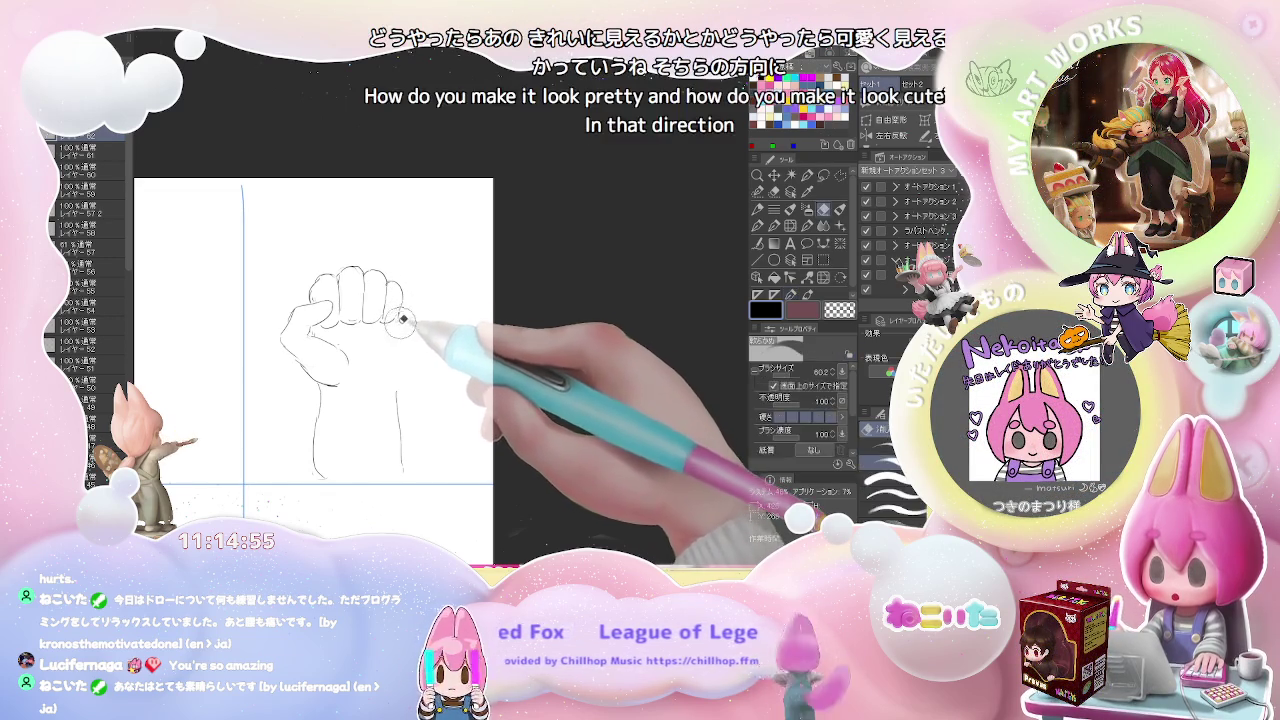
mouse_move(402, 350)
left_mouse_down()
mouse_move(348, 381)
mouse_move(386, 452)
mouse_move(386, 482)
left_mouse_up()
key("e")
key("p")
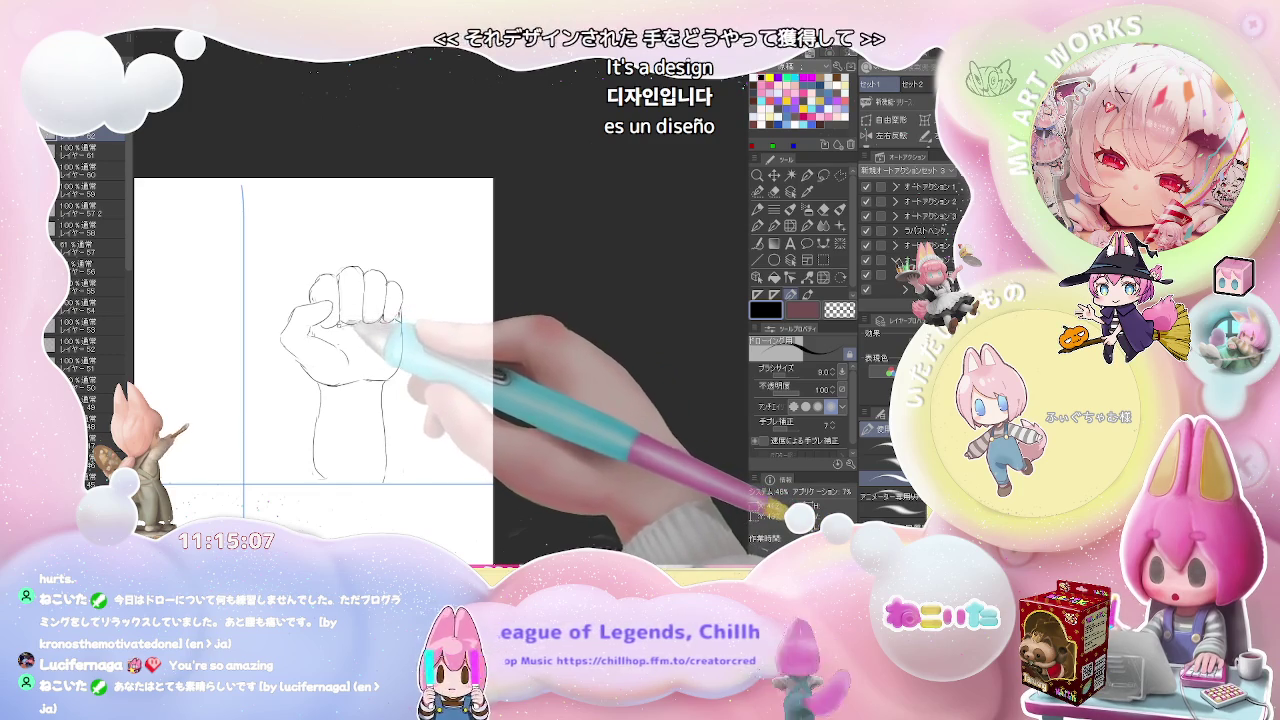
key("ctrl+minus")
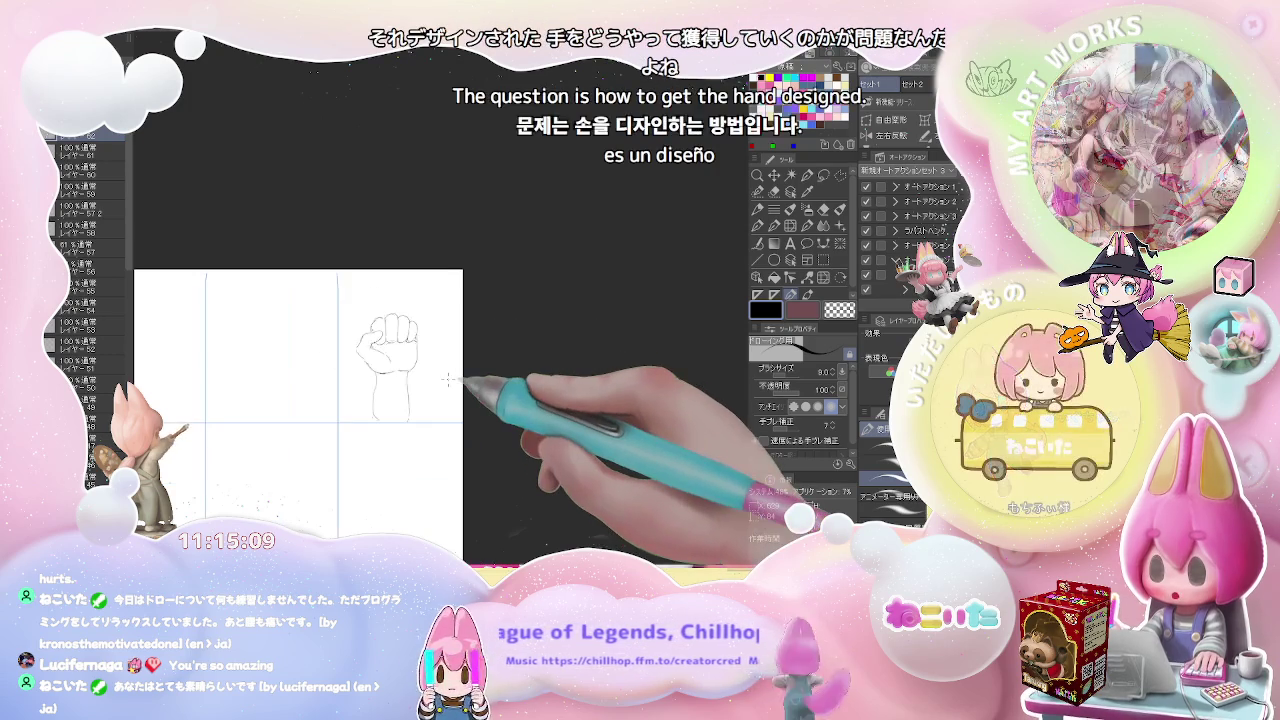
Step: Erase the broken left wrist lines of the first fist and redraw them as one stroke
scroll(412, 345, "up", 2)
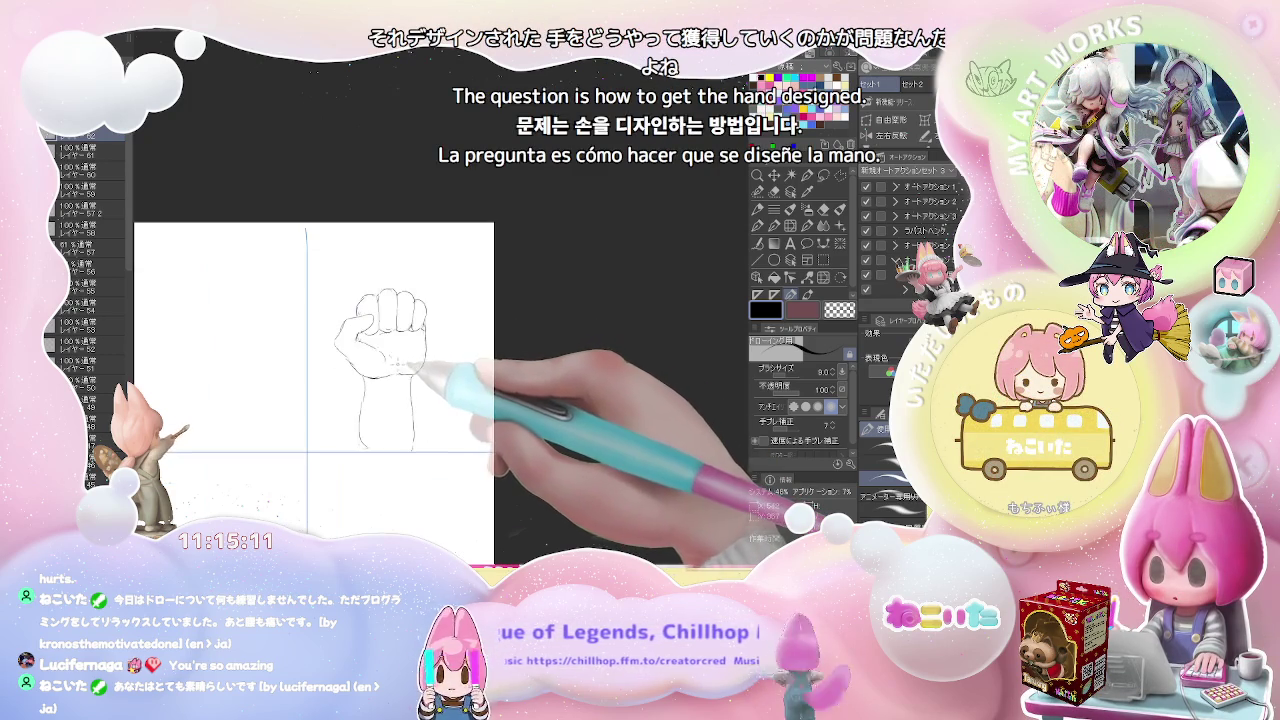
key("e")
key("p")
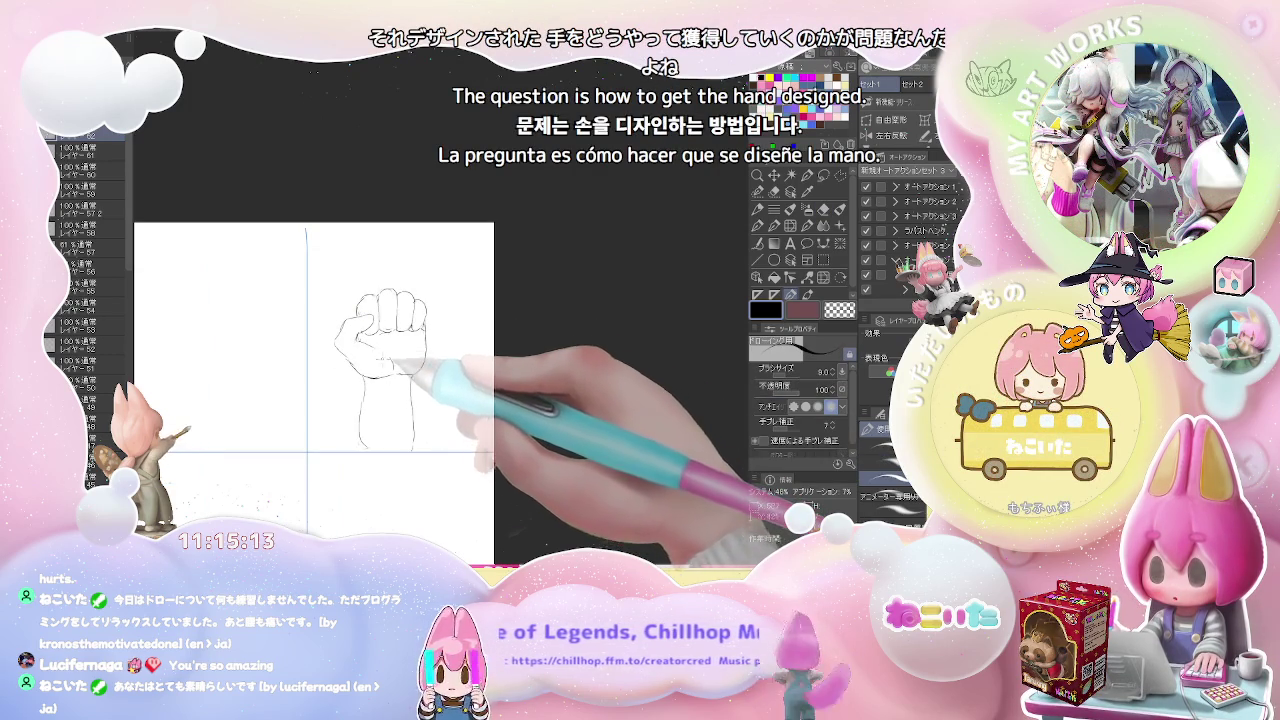
scroll(418, 338, "down", 2)
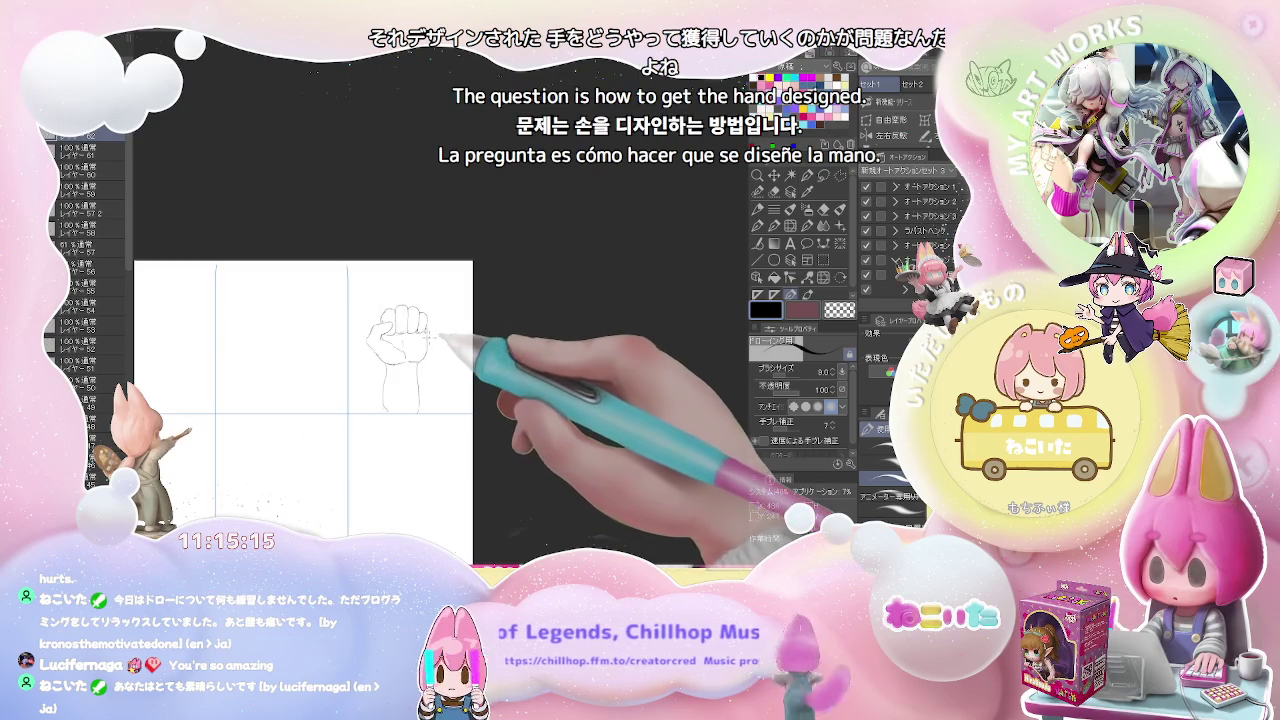
scroll(420, 350, "up", 2)
key("e")
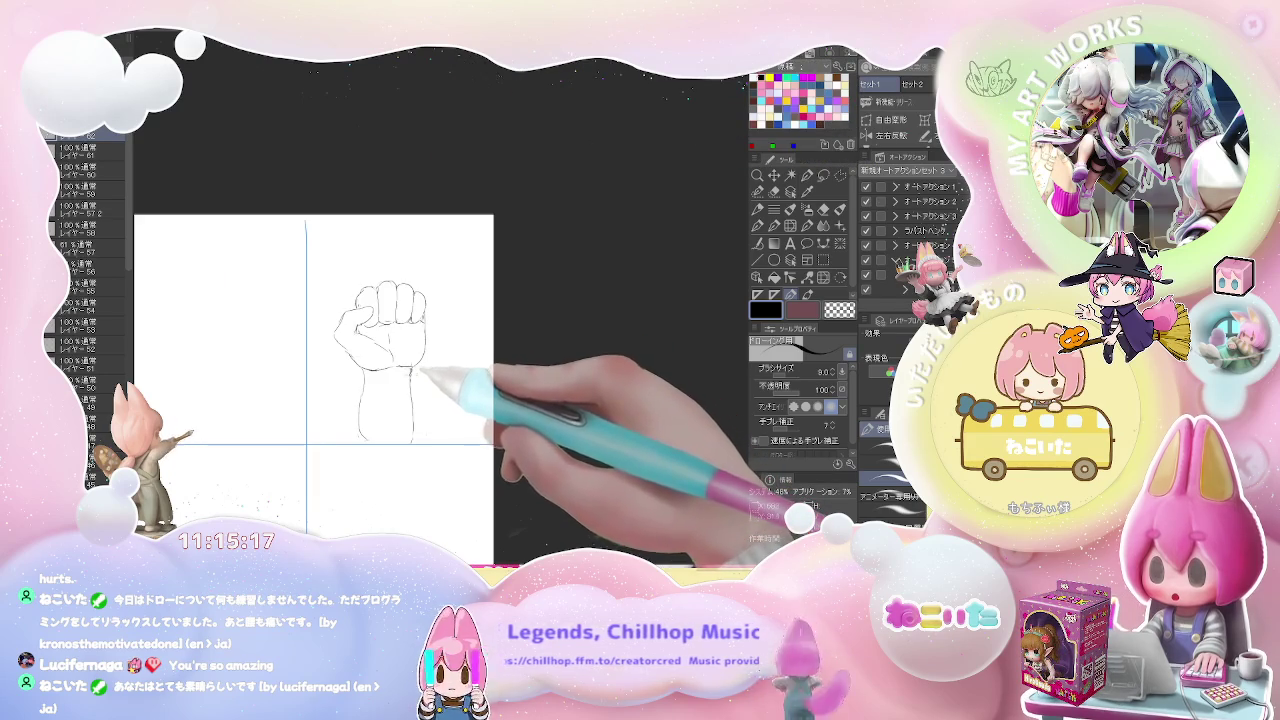
left_click_drag(363, 375, 357, 429)
key("p")
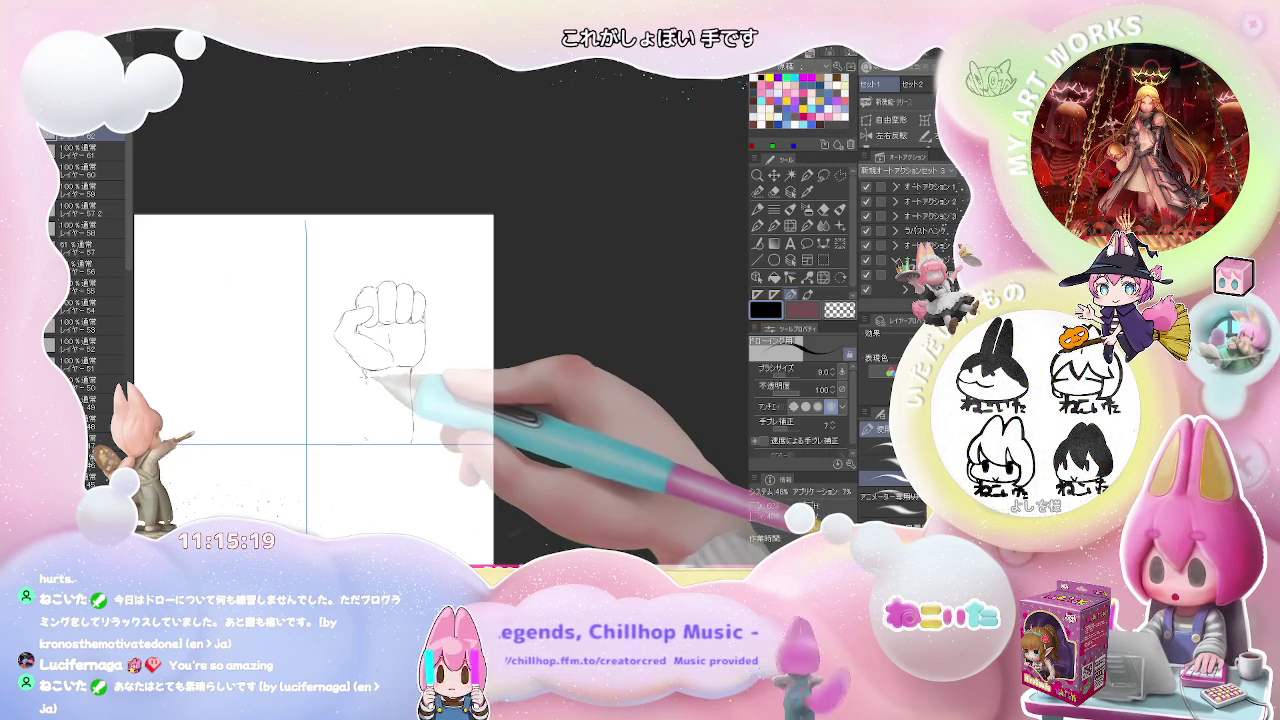
left_click_drag(366, 372, 366, 442)
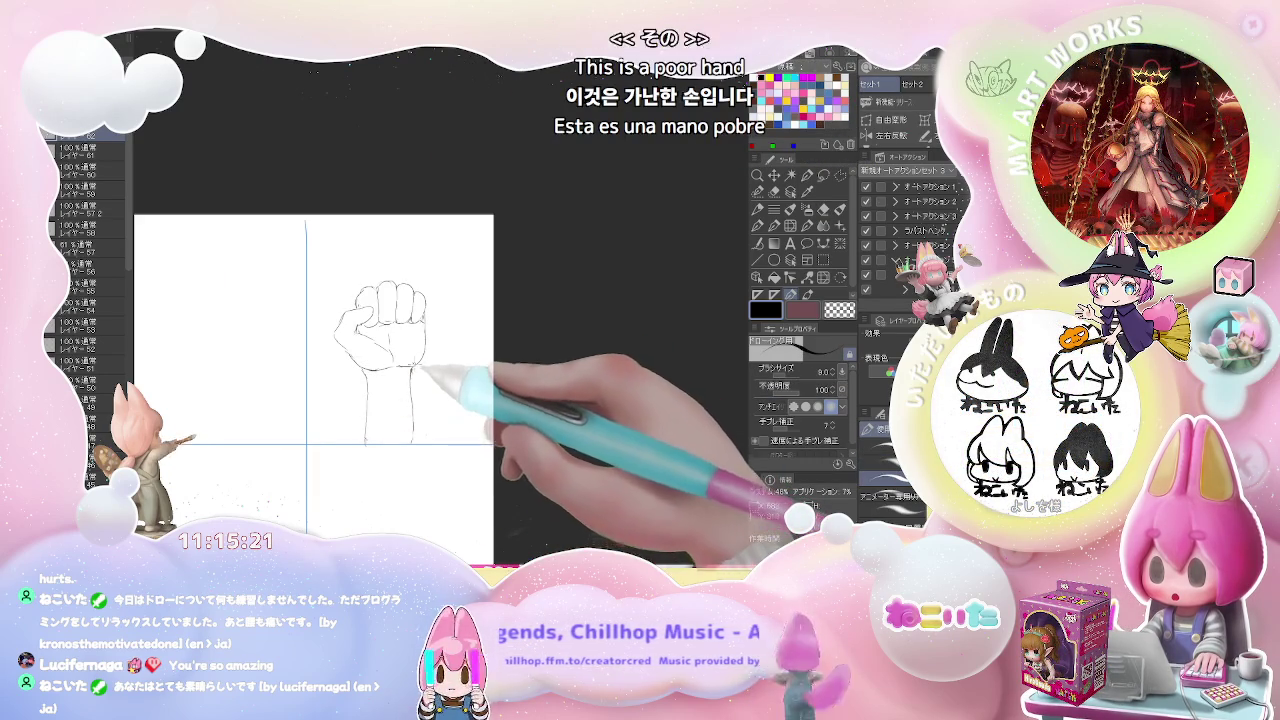
key("e")
key("p")
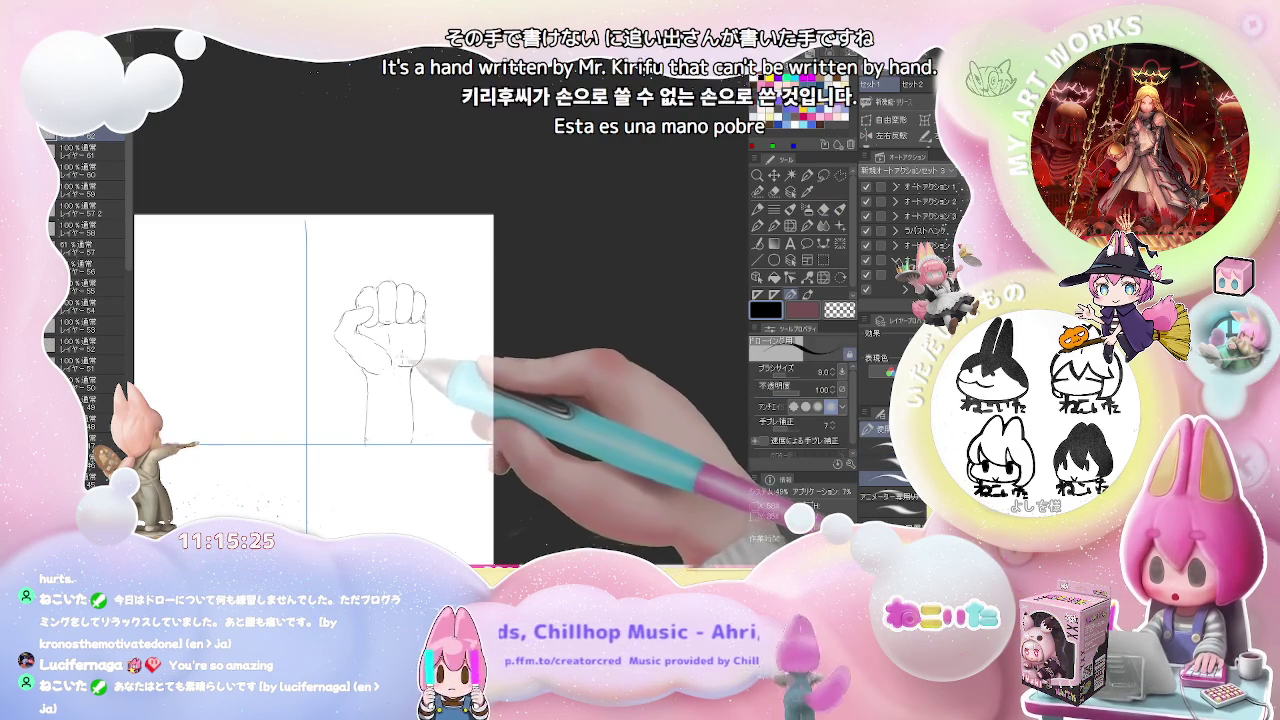
Step: Erase stray lines around the first fist's knuckles and zoom back out
scroll(380, 325, "up", 2)
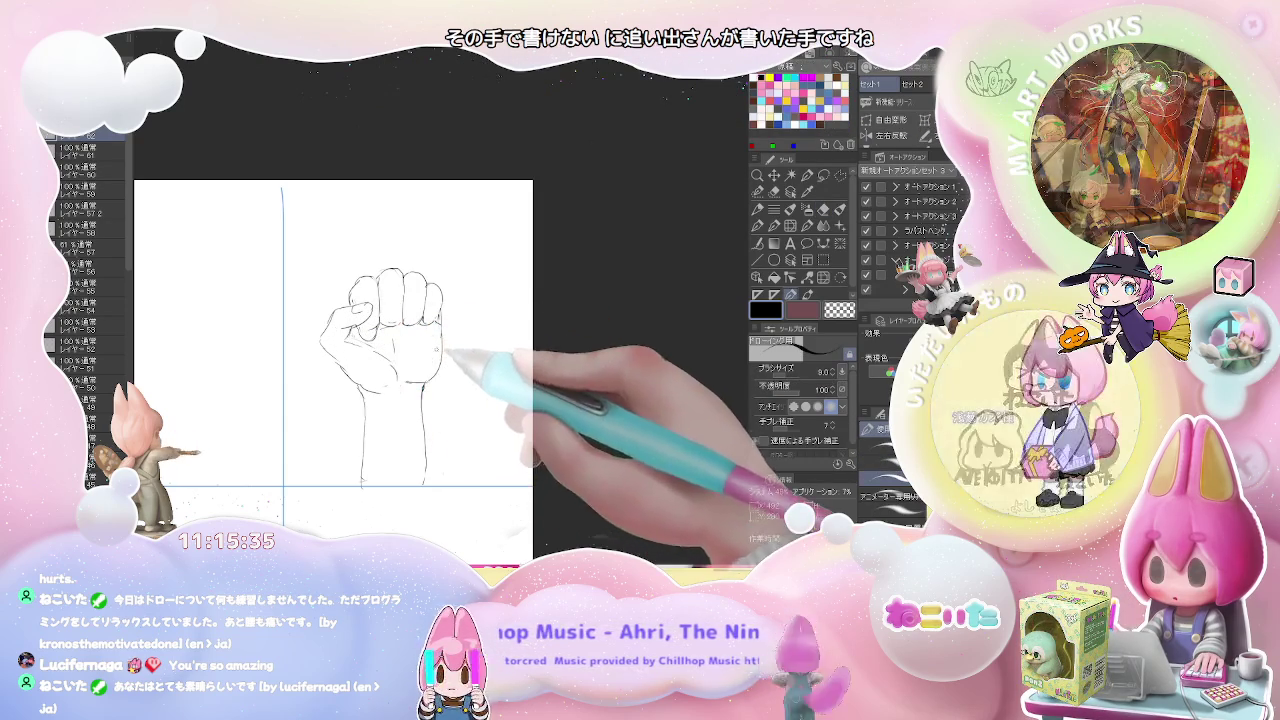
key("e")
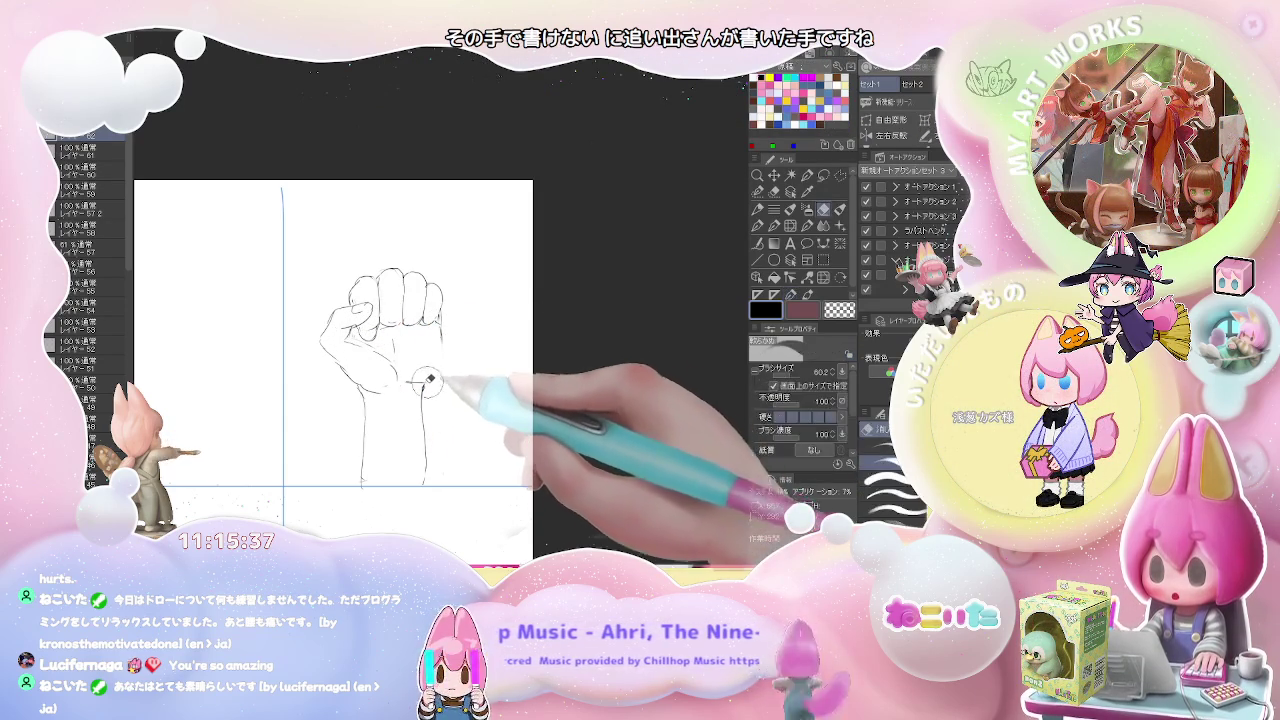
key("p")
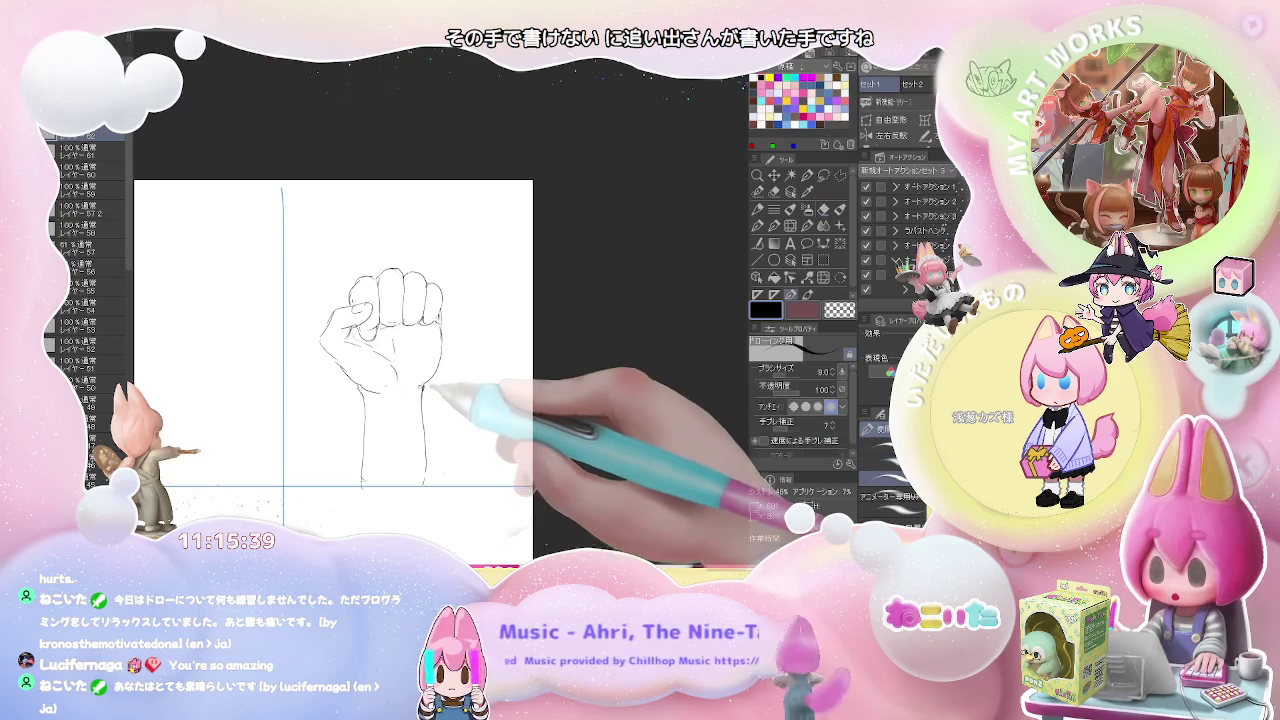
scroll(424, 383, "down", 2)
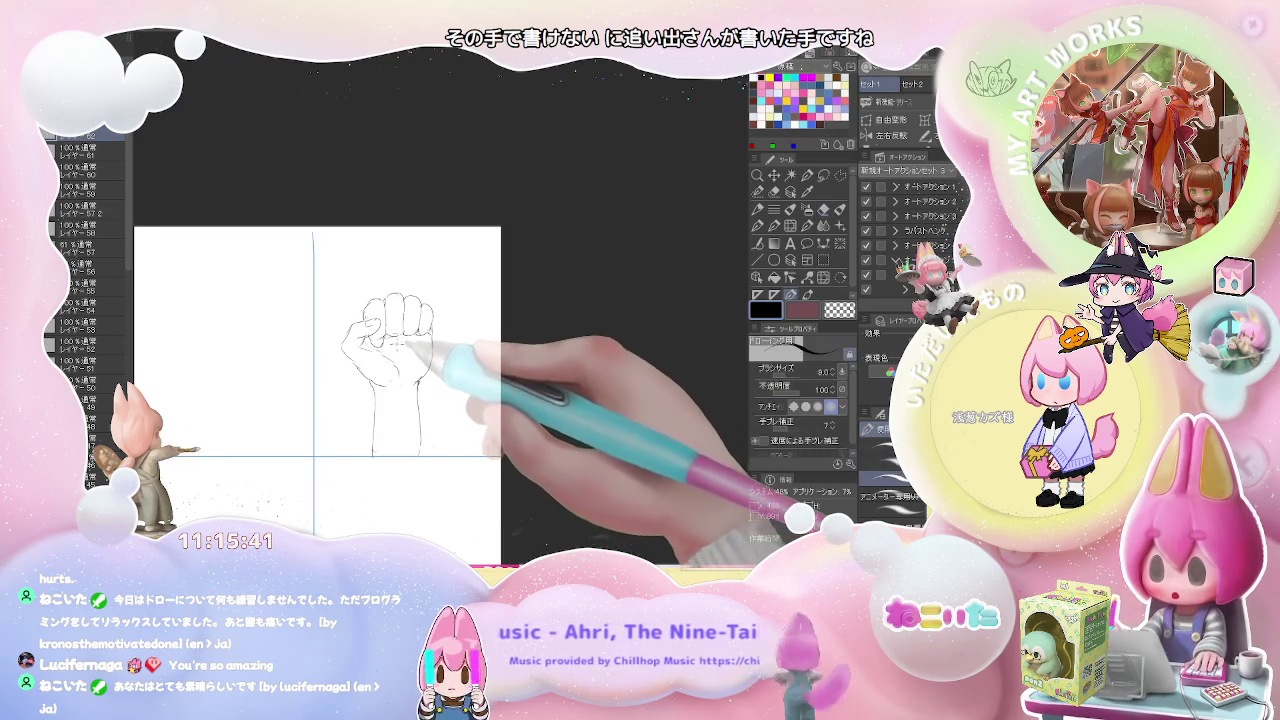
scroll(430, 360, "down", 1)
scroll(425, 358, "down", 1)
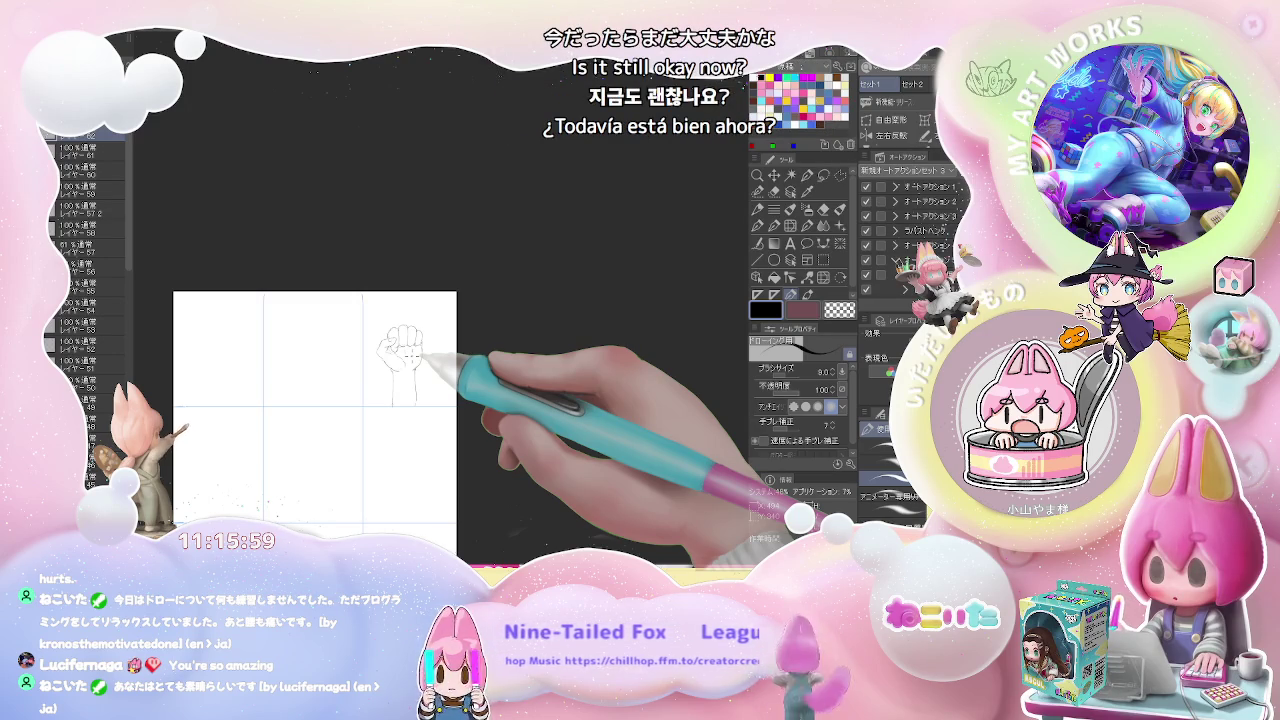
scroll(407, 458, "up", 3)
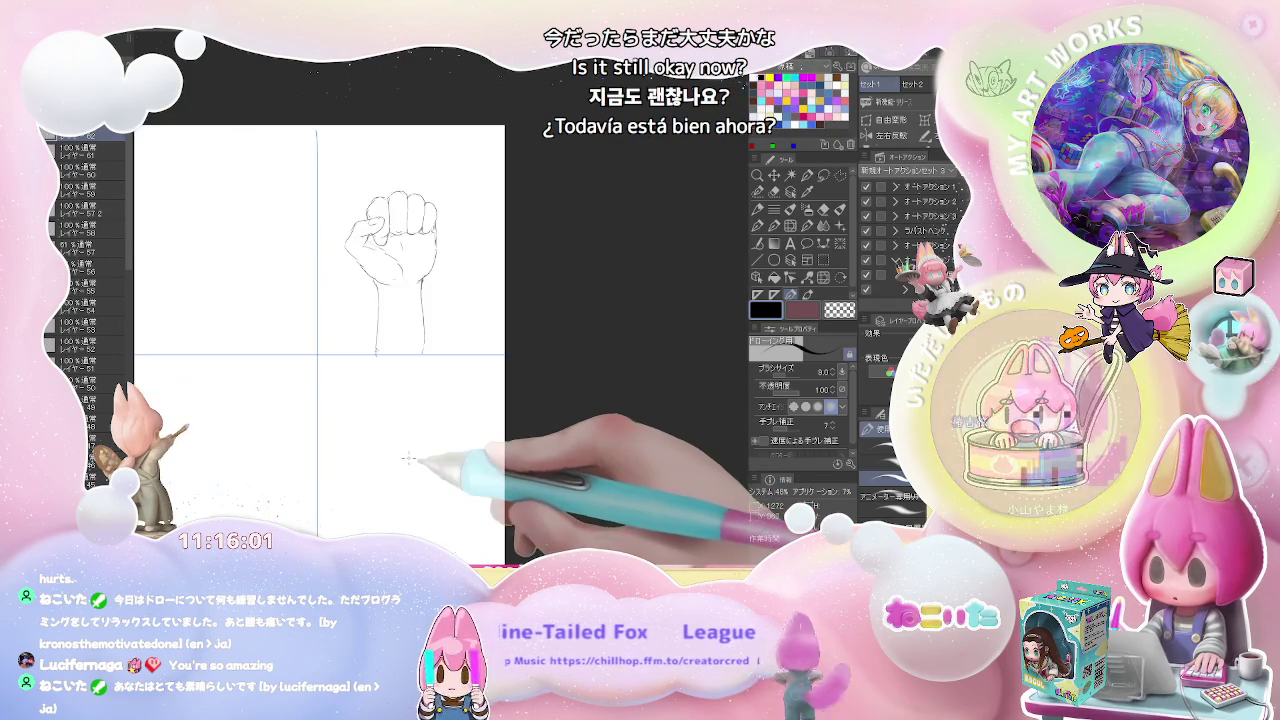
Step: Pan to the empty cell below and outline a second fist's knuckles, side and fingertips
left_click_drag(428, 457, 337, 363)
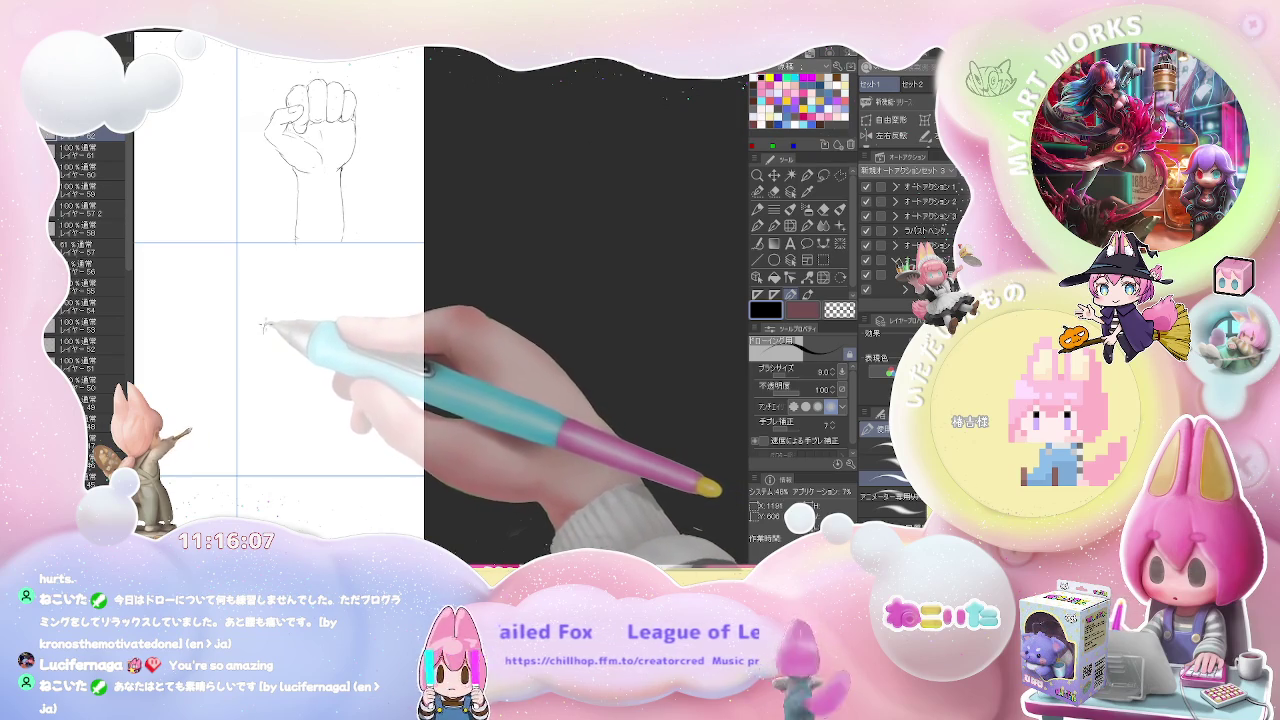
mouse_move(273, 316)
left_mouse_down()
mouse_move(286, 309)
mouse_move(289, 331)
left_mouse_up()
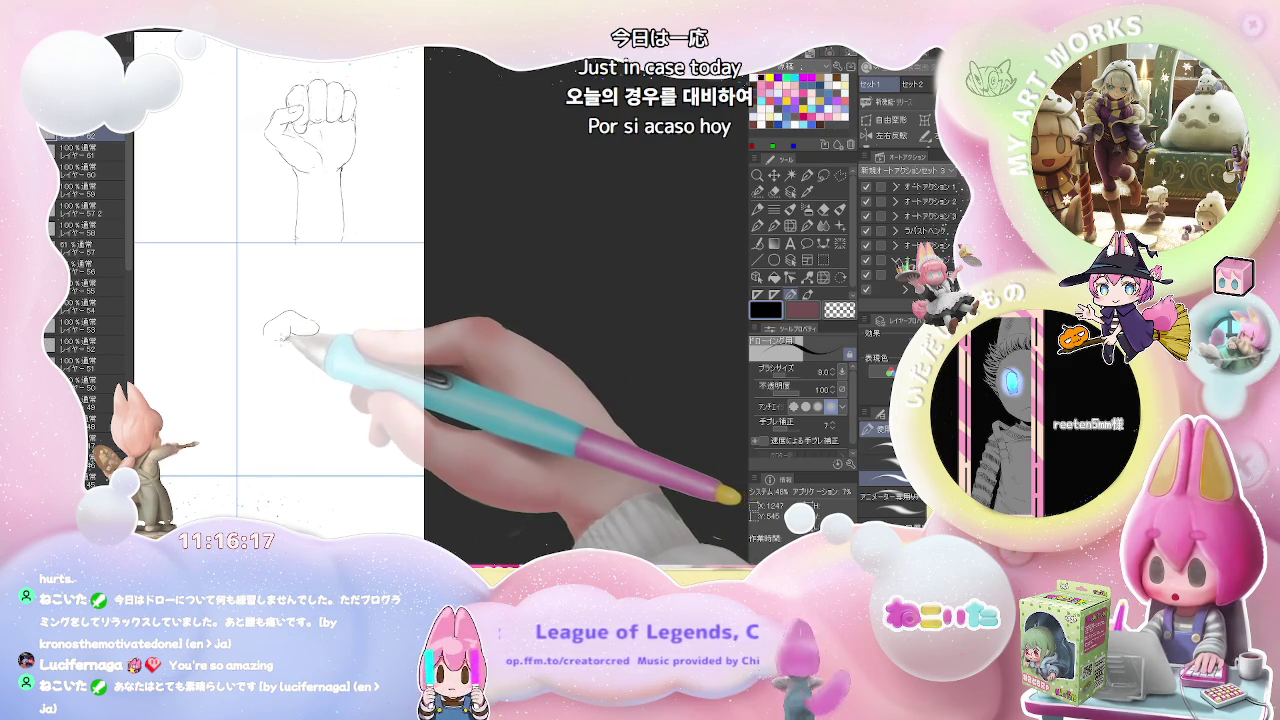
mouse_move(283, 337)
left_mouse_down()
mouse_move(262, 324)
mouse_move(260, 390)
mouse_move(298, 381)
left_mouse_up()
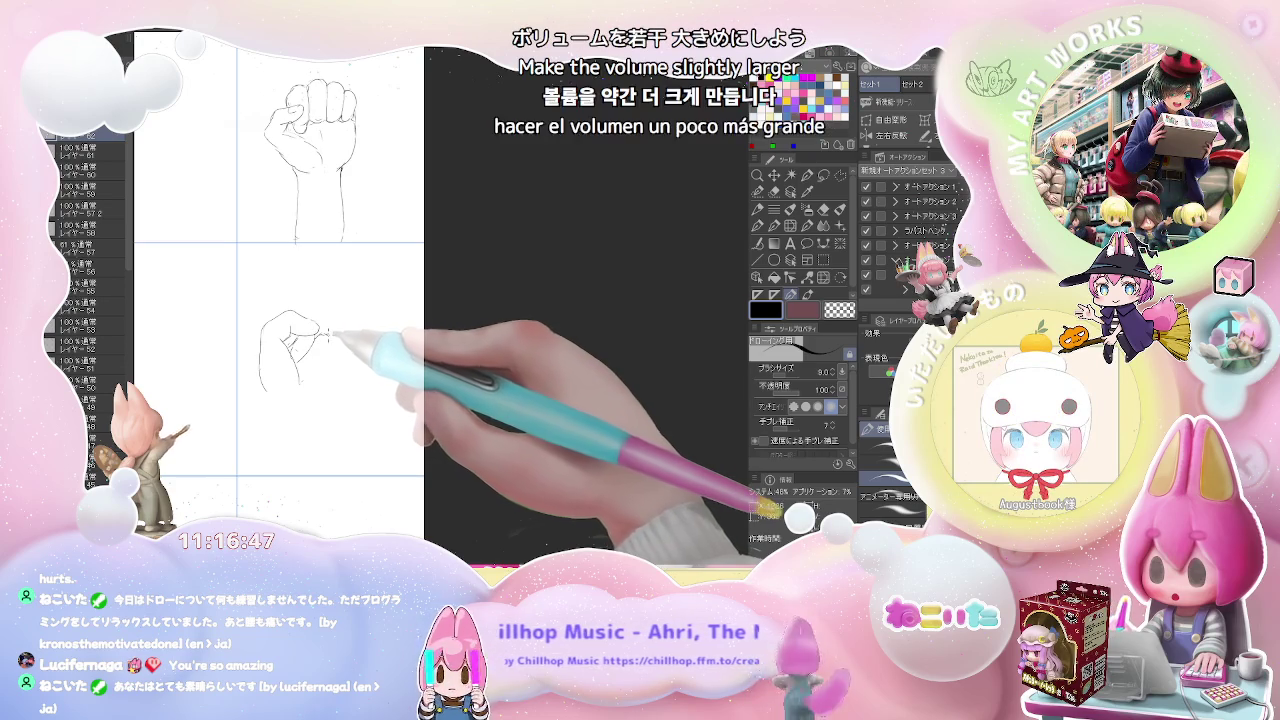
left_click_drag(335, 339, 331, 349)
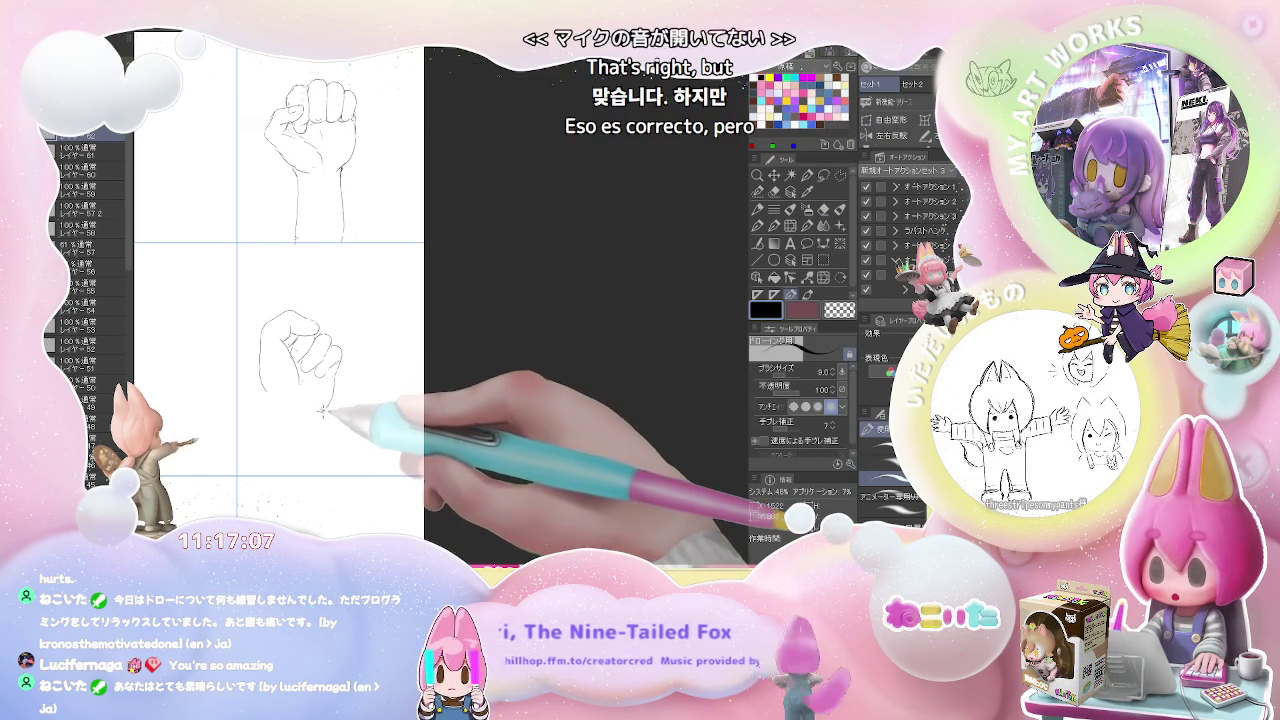
key("e")
key("p")
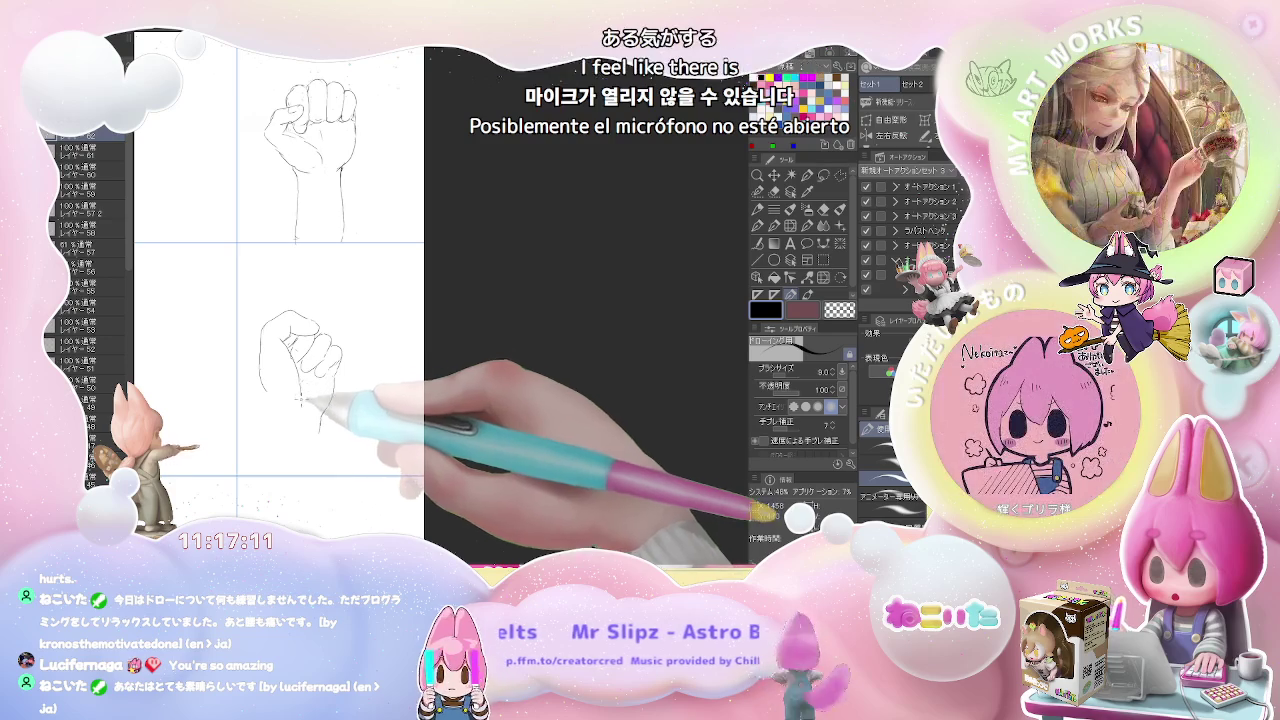
Step: Draw the second fist's lower-left edge, wrist lines and inner finger lines
left_click_drag(270, 390, 268, 465)
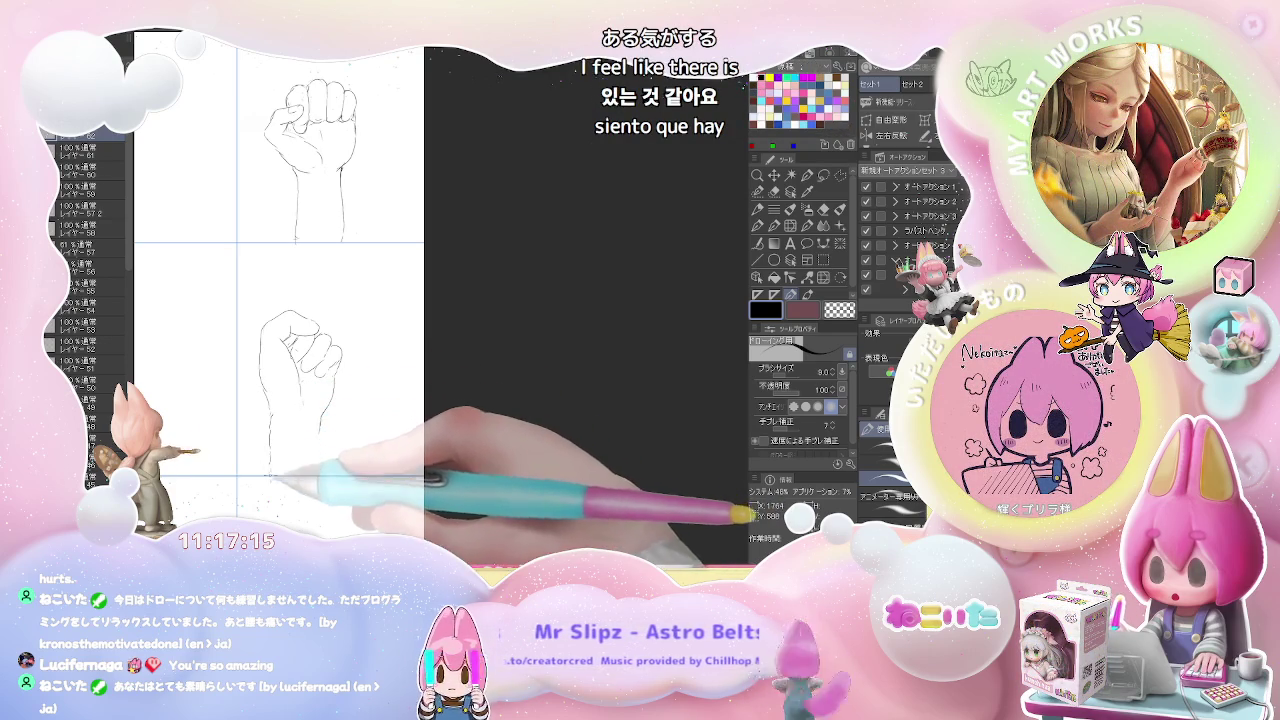
left_click_drag(330, 400, 328, 440)
mouse_move(300, 395)
left_mouse_down()
mouse_move(290, 435)
mouse_move(318, 438)
left_mouse_up()
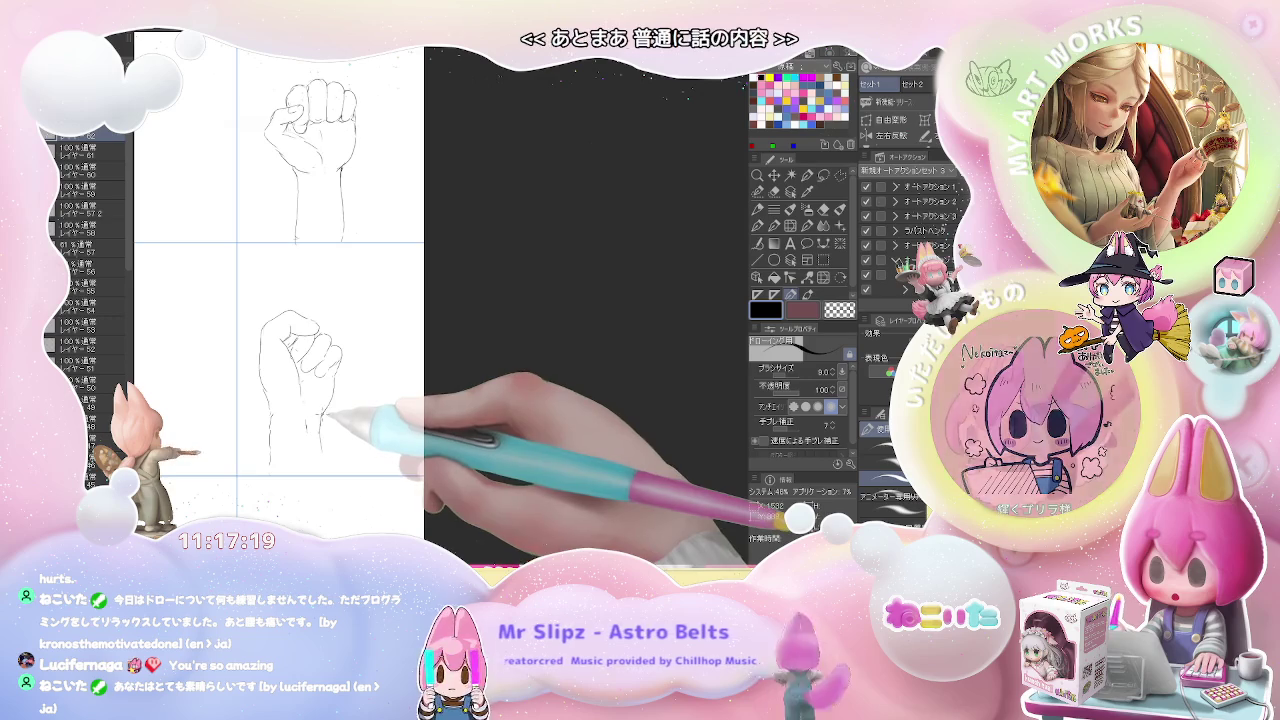
key("e")
key("p")
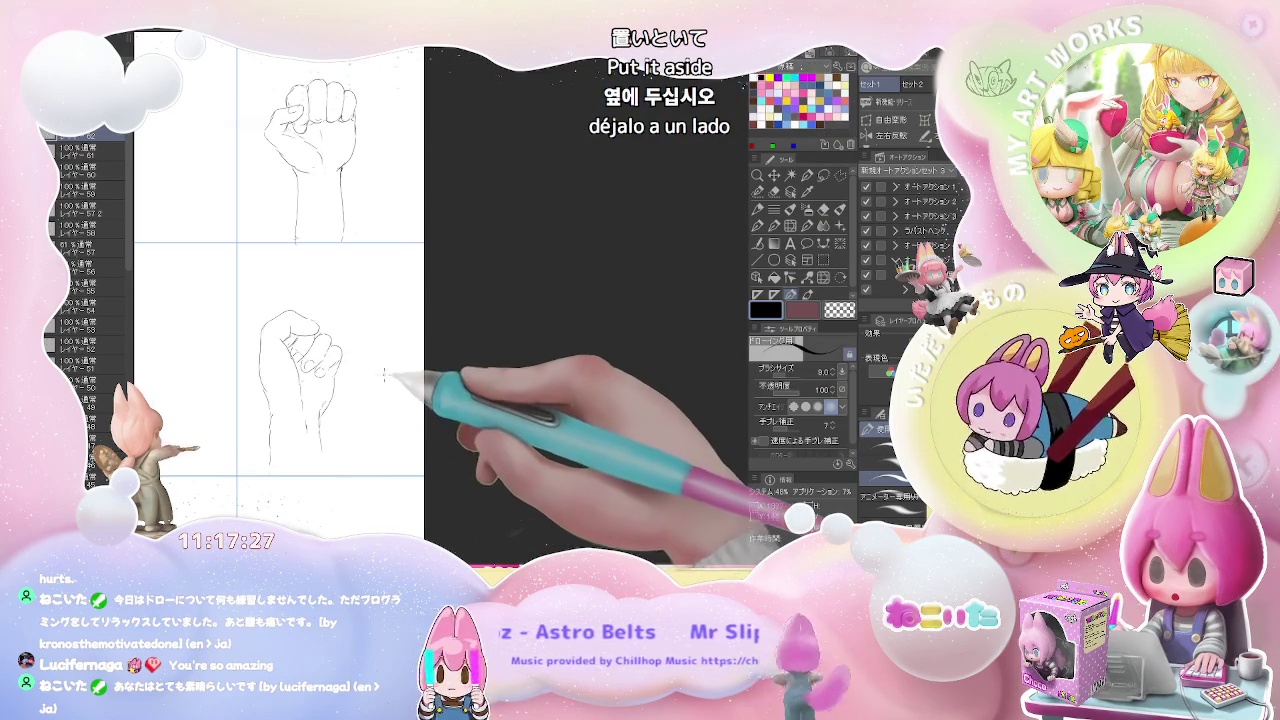
Step: Zoom out and back in to review the two fist sketches
key("ctrl+minus")
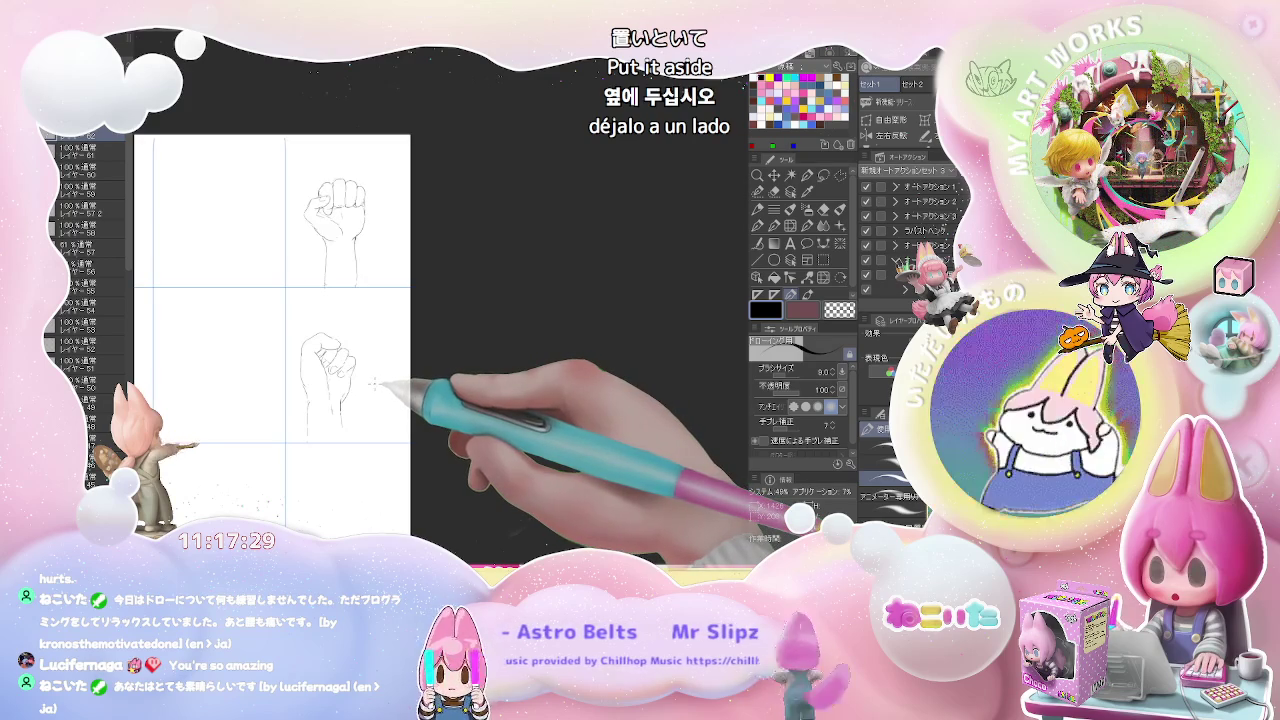
key("ctrl+plus")
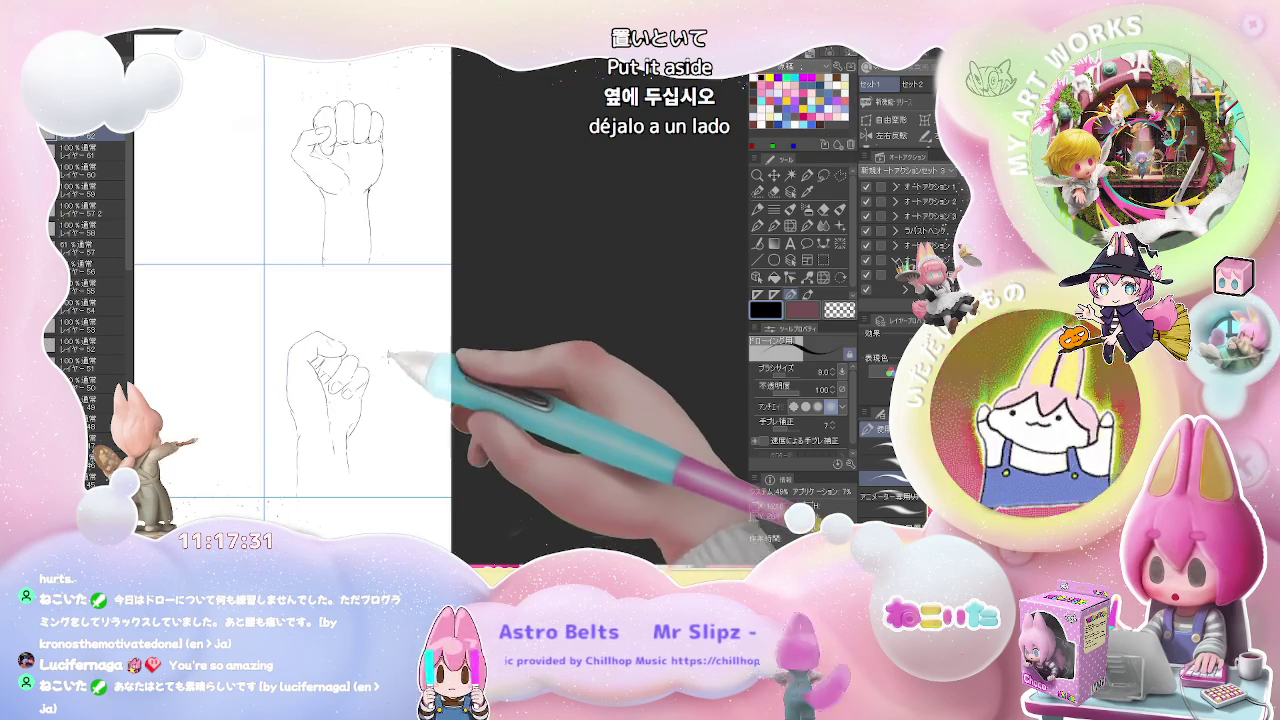
key("ctrl+plus")
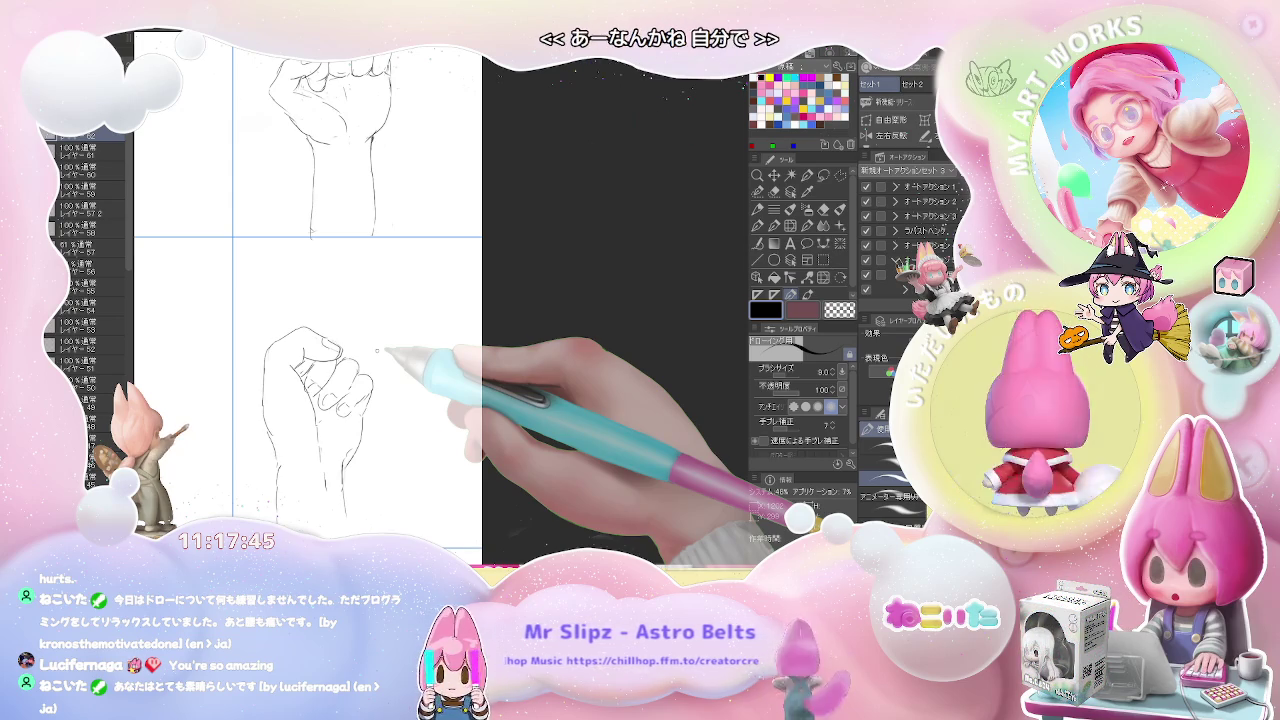
scroll(360, 455, "up", 2)
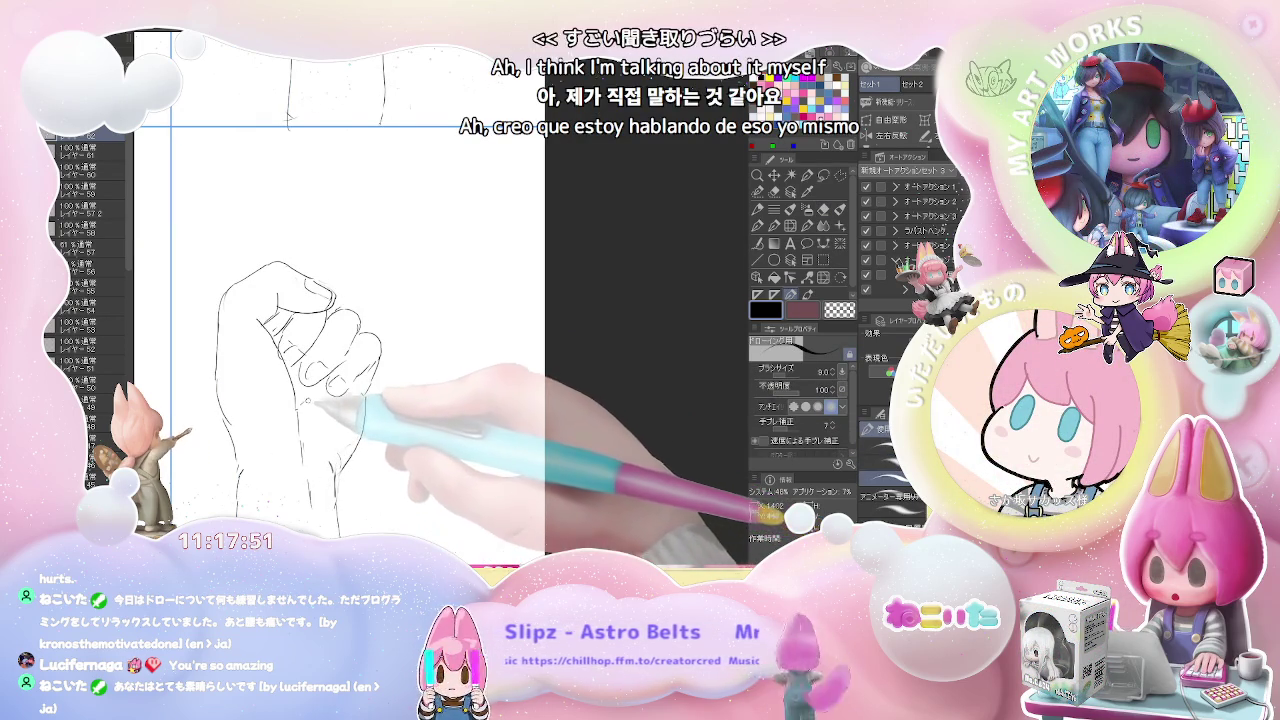
scroll(336, 389, "down", 2)
scroll(340, 392, "down", 1)
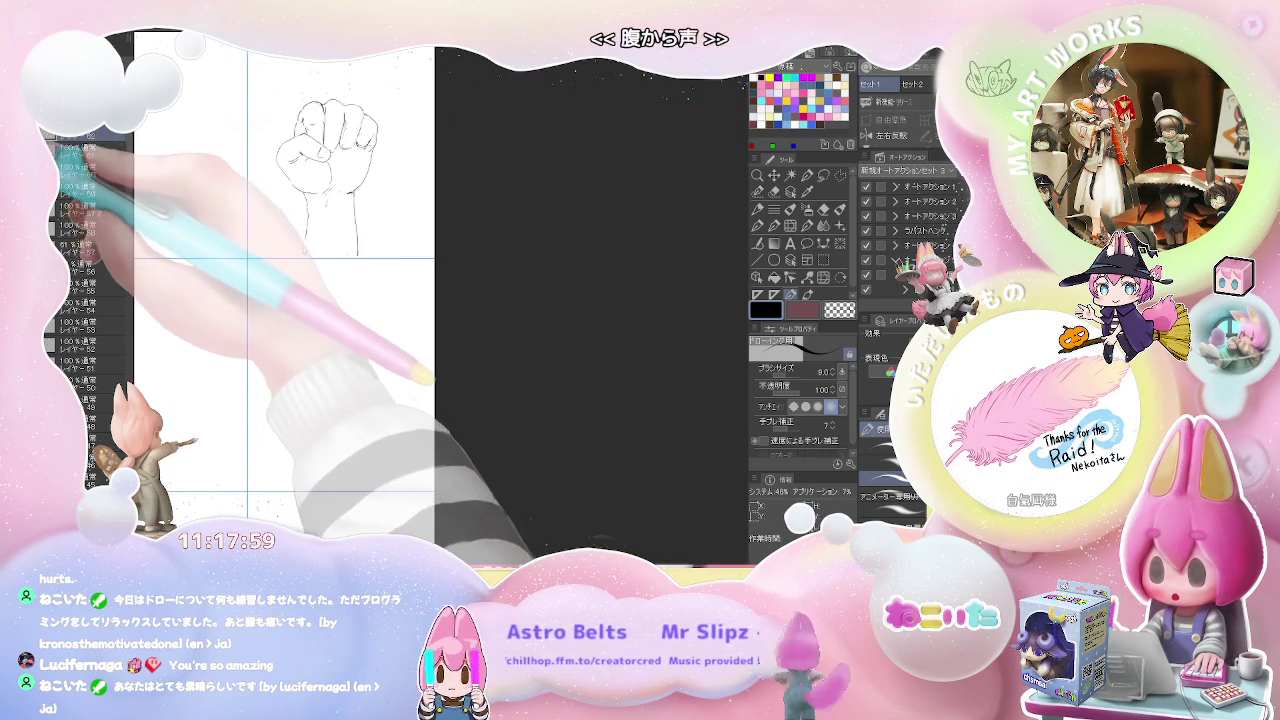
Step: Select layer 61 and outline the top and side edges of a third fist
left_click(75, 152)
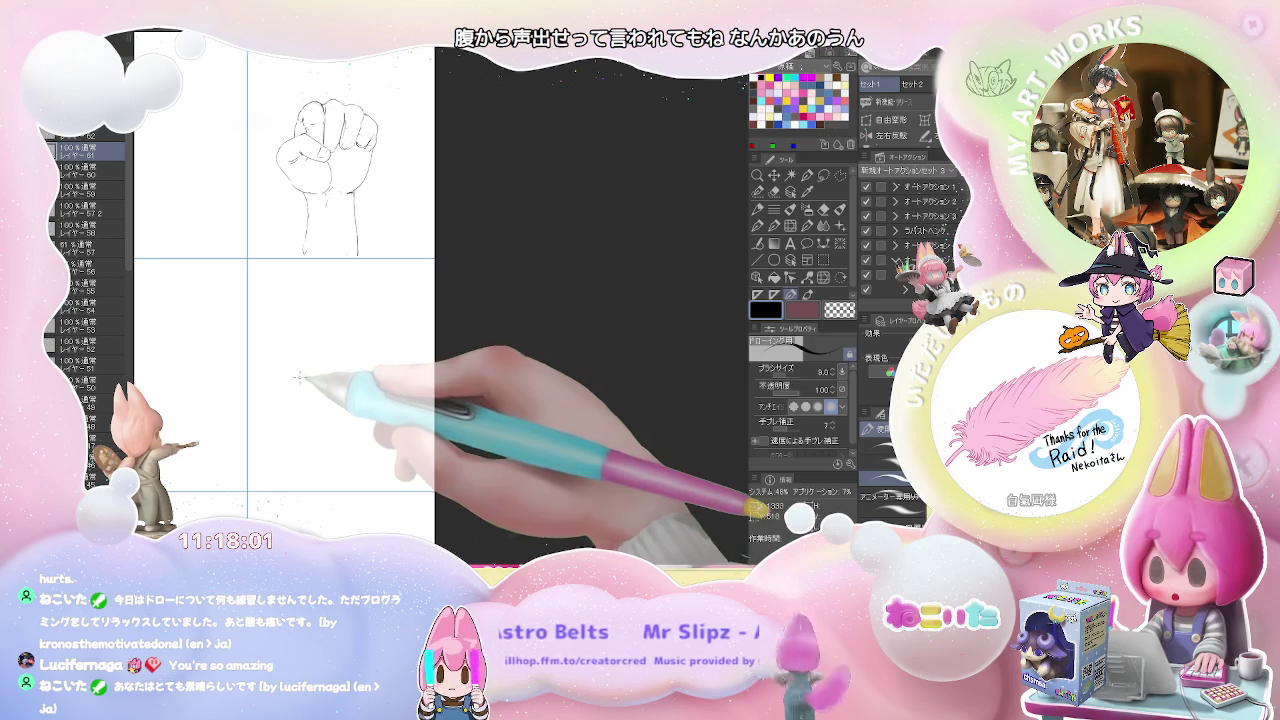
left_click_drag(286, 333, 324, 324)
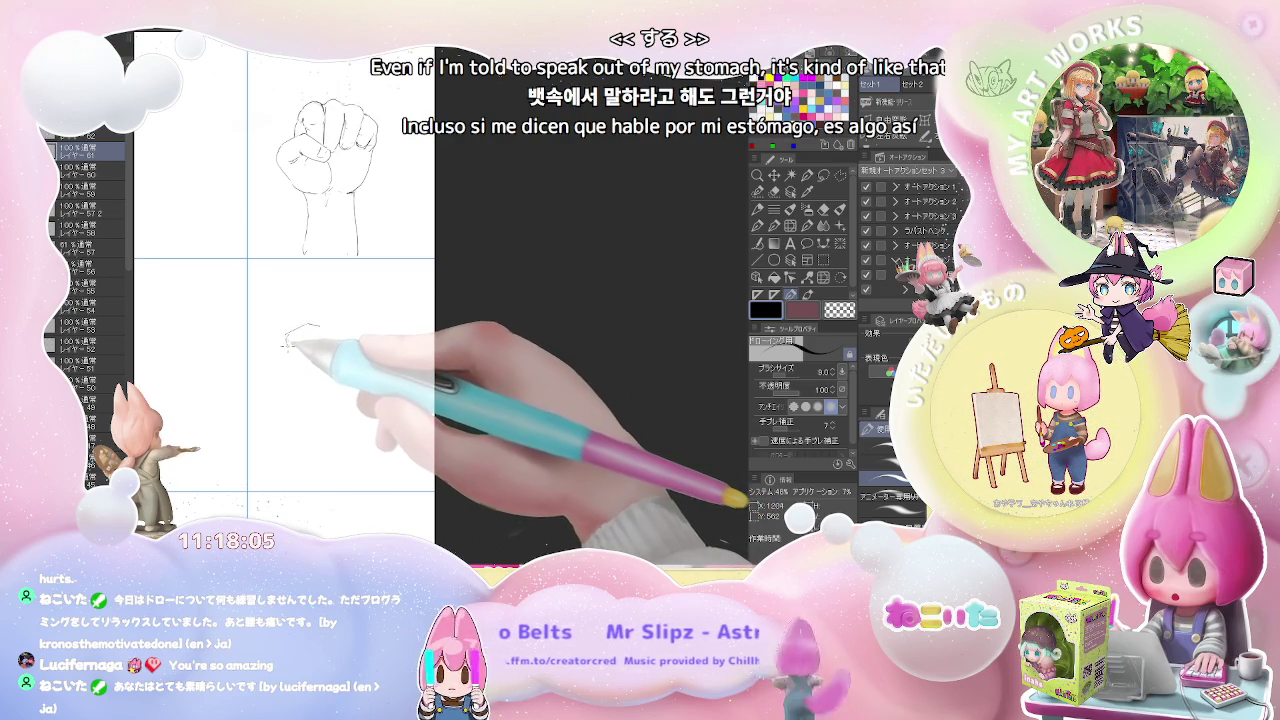
left_click_drag(288, 340, 296, 395)
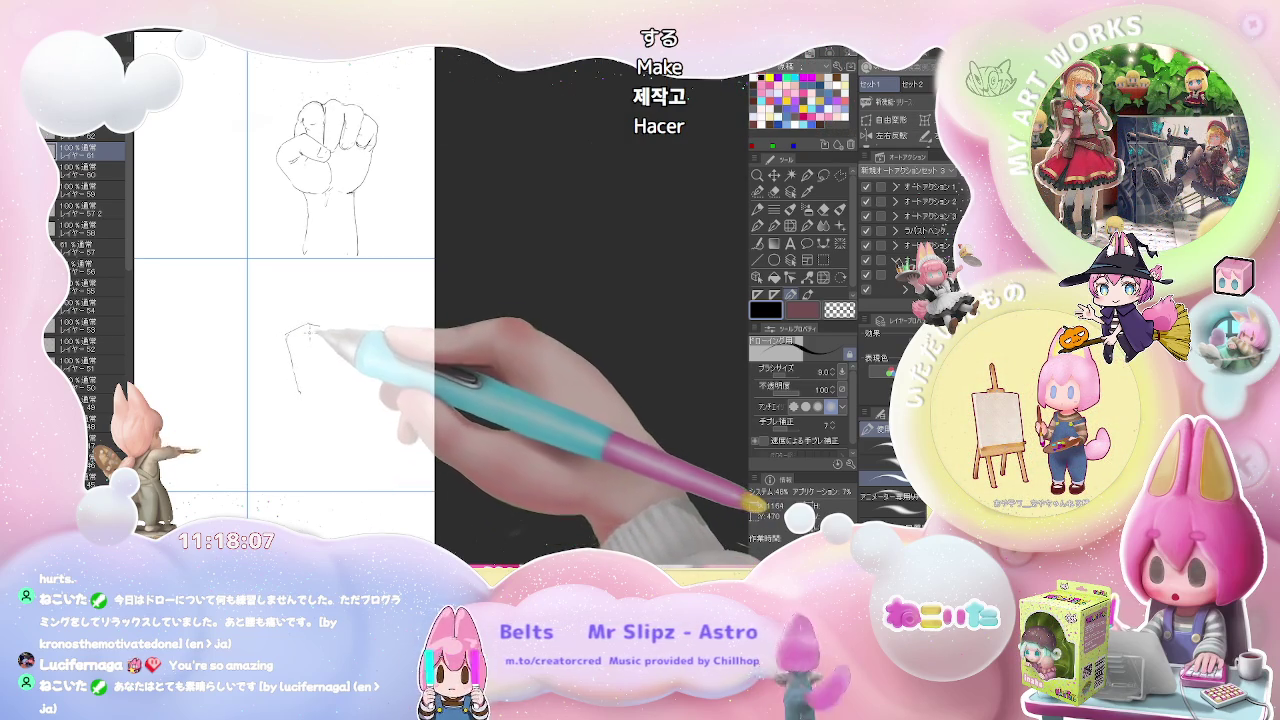
left_click_drag(306, 336, 334, 339)
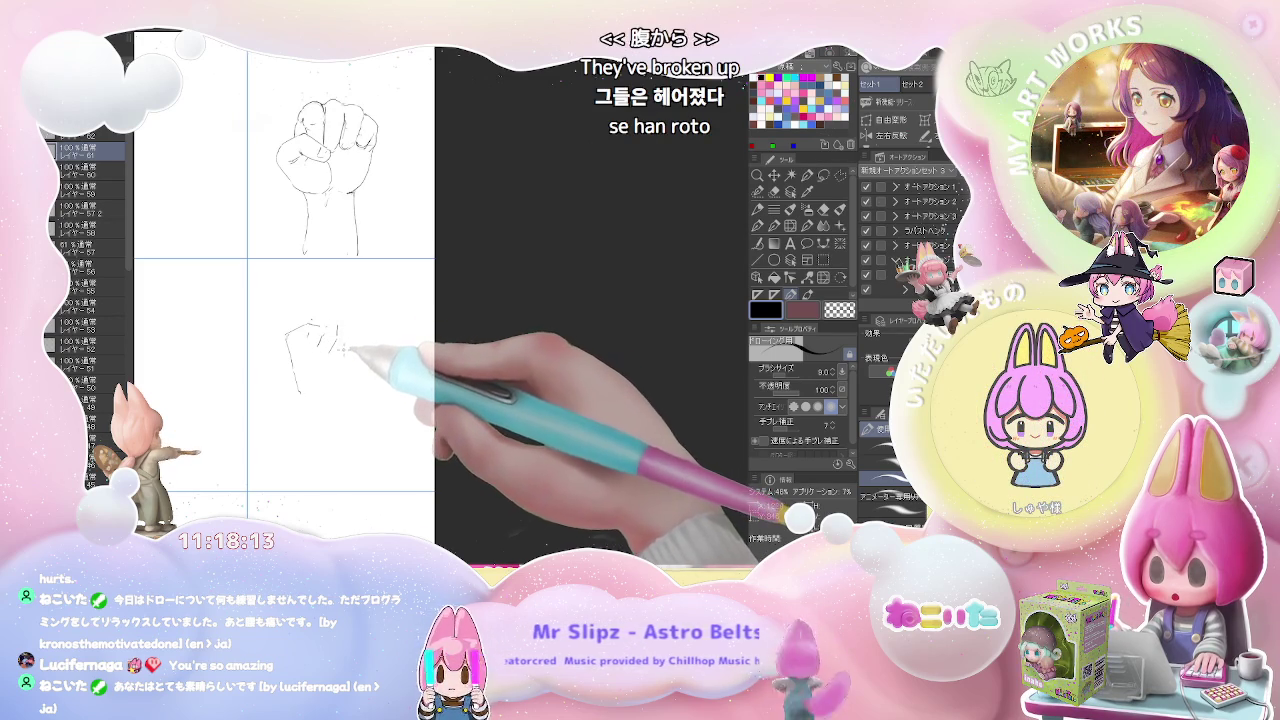
Step: Add finger marks, the wrist line and knuckle hatching to the third fist
left_click_drag(359, 323, 358, 352)
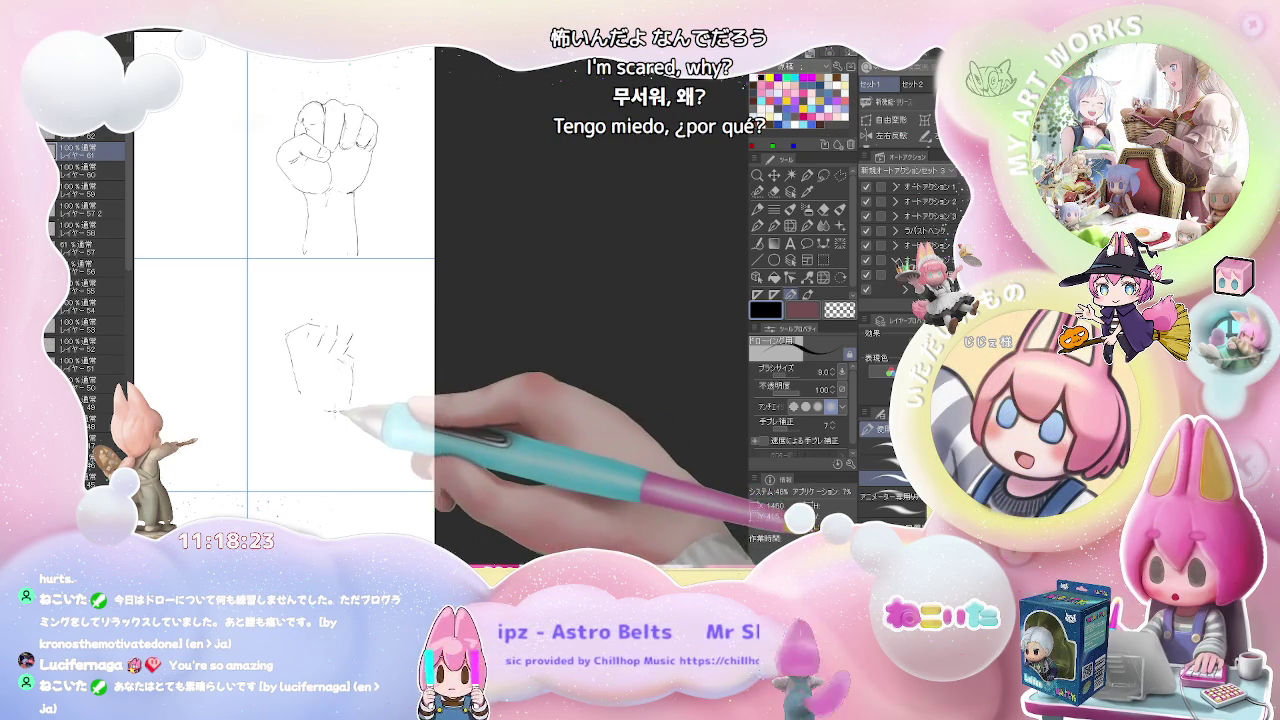
mouse_move(343, 408)
left_mouse_down()
mouse_move(309, 406)
mouse_move(302, 476)
left_mouse_up()
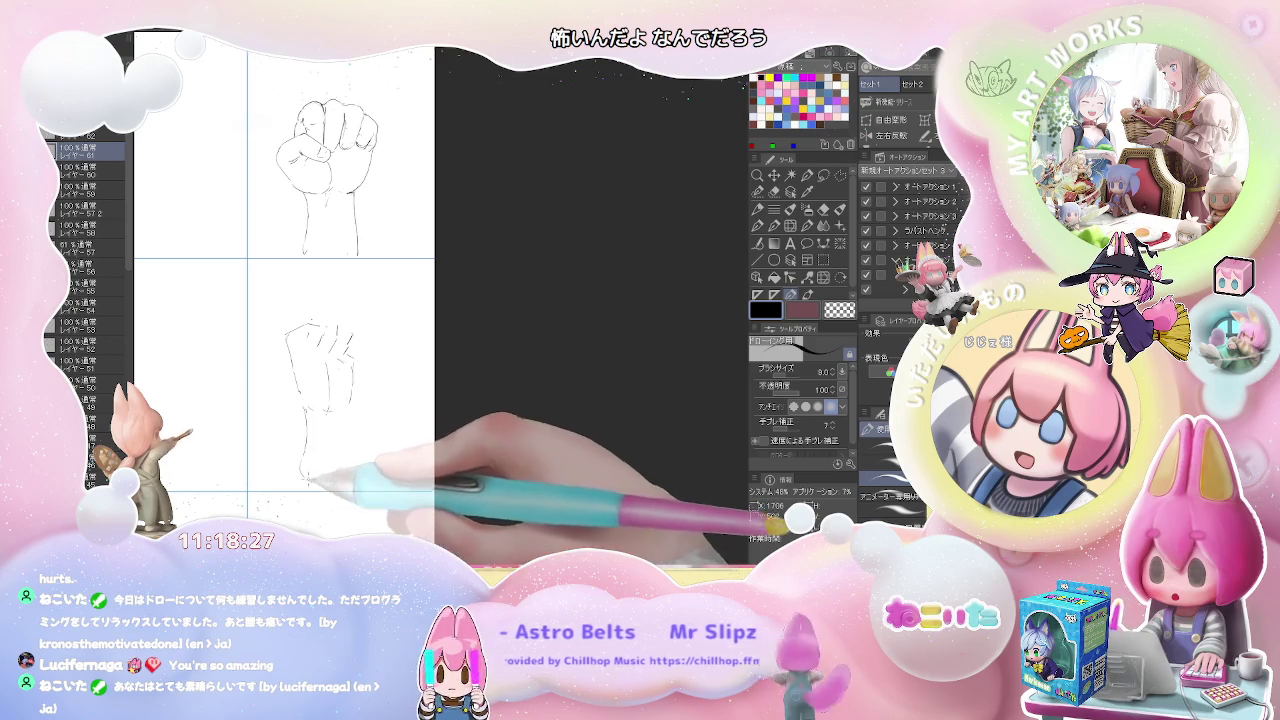
mouse_move(356, 418)
left_mouse_down()
mouse_move(358, 462)
mouse_move(320, 437)
left_mouse_up()
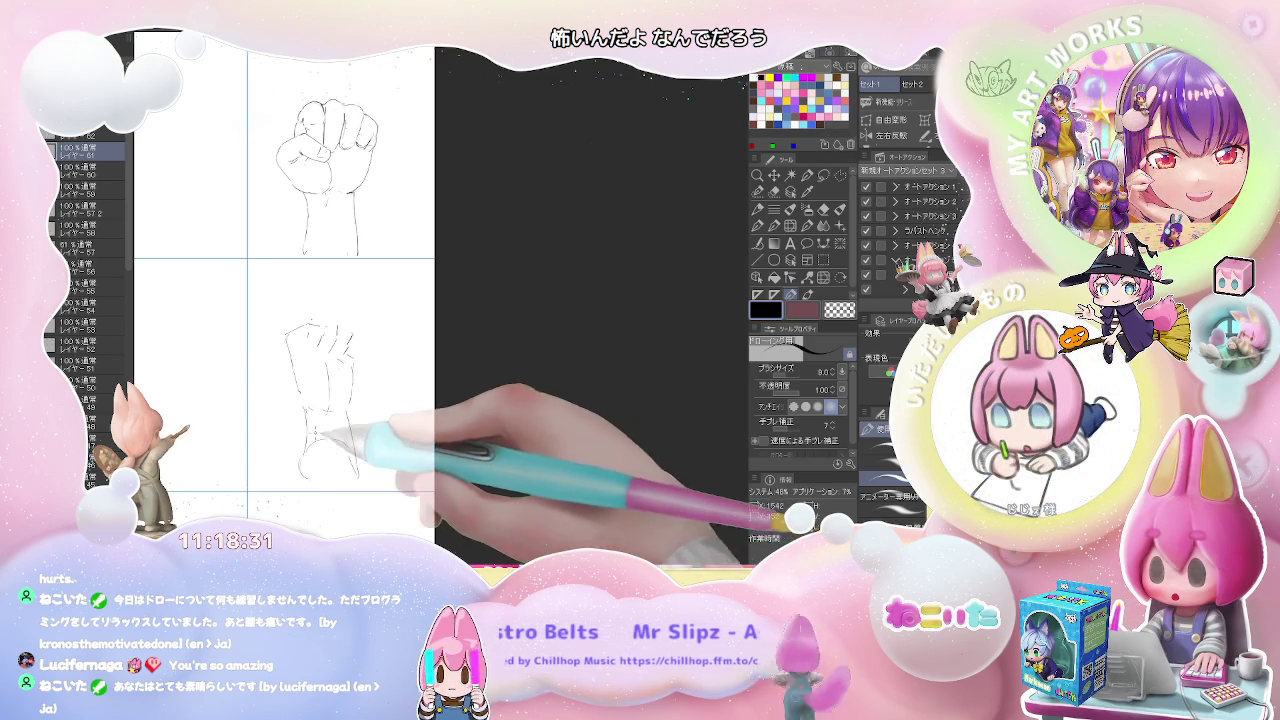
left_click_drag(343, 338, 316, 364)
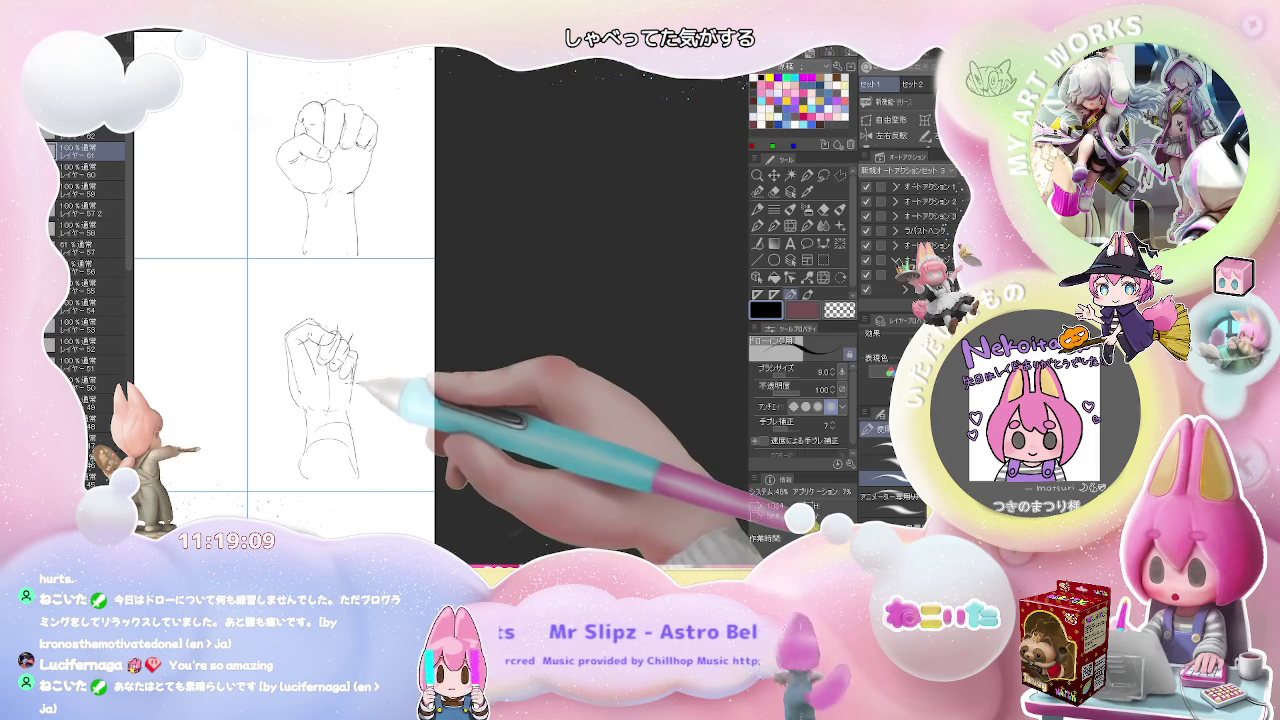
Step: Erase and redraw the second fist's top knuckle area, then zoom out to compare both fists
key("e")
key("p")
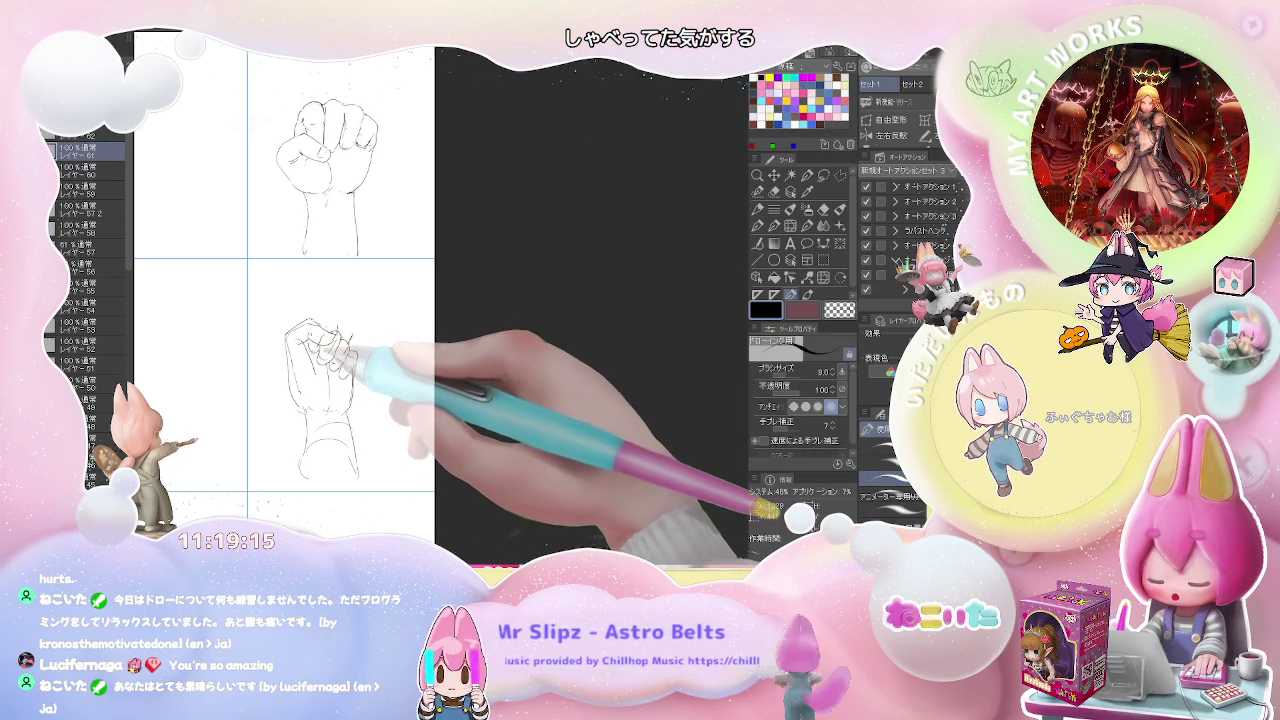
key("e")
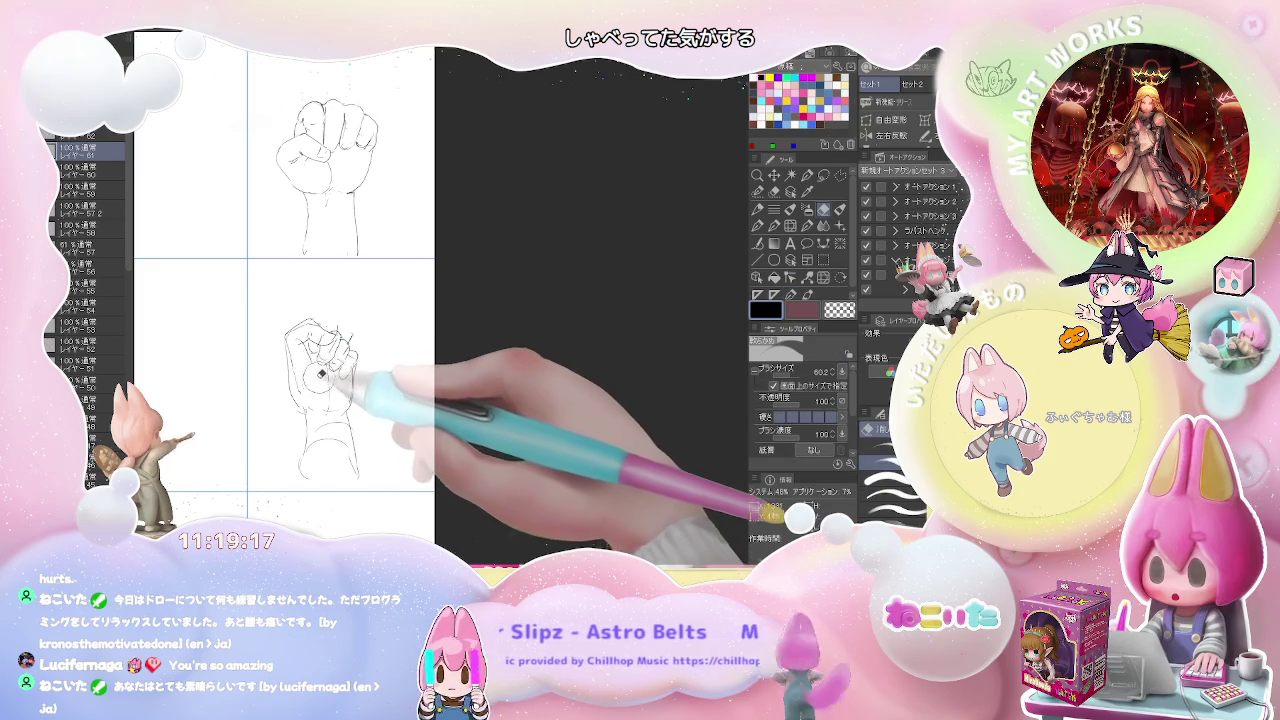
key("p")
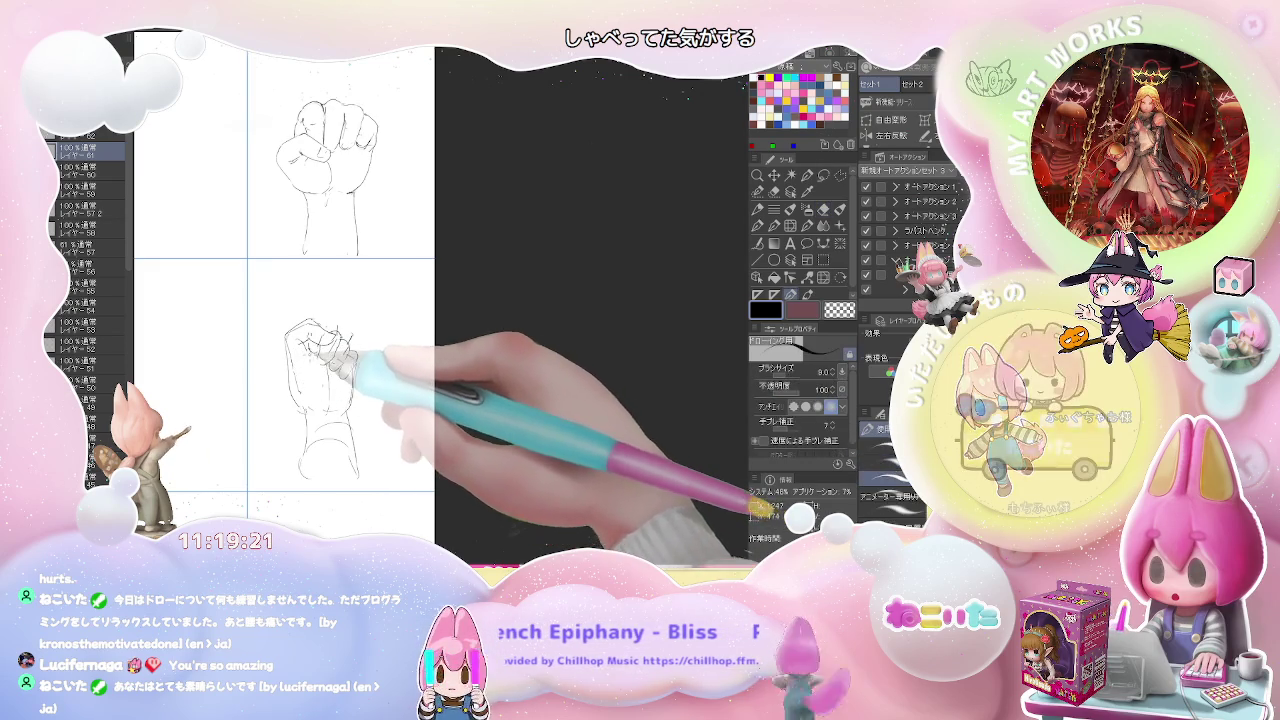
key("e")
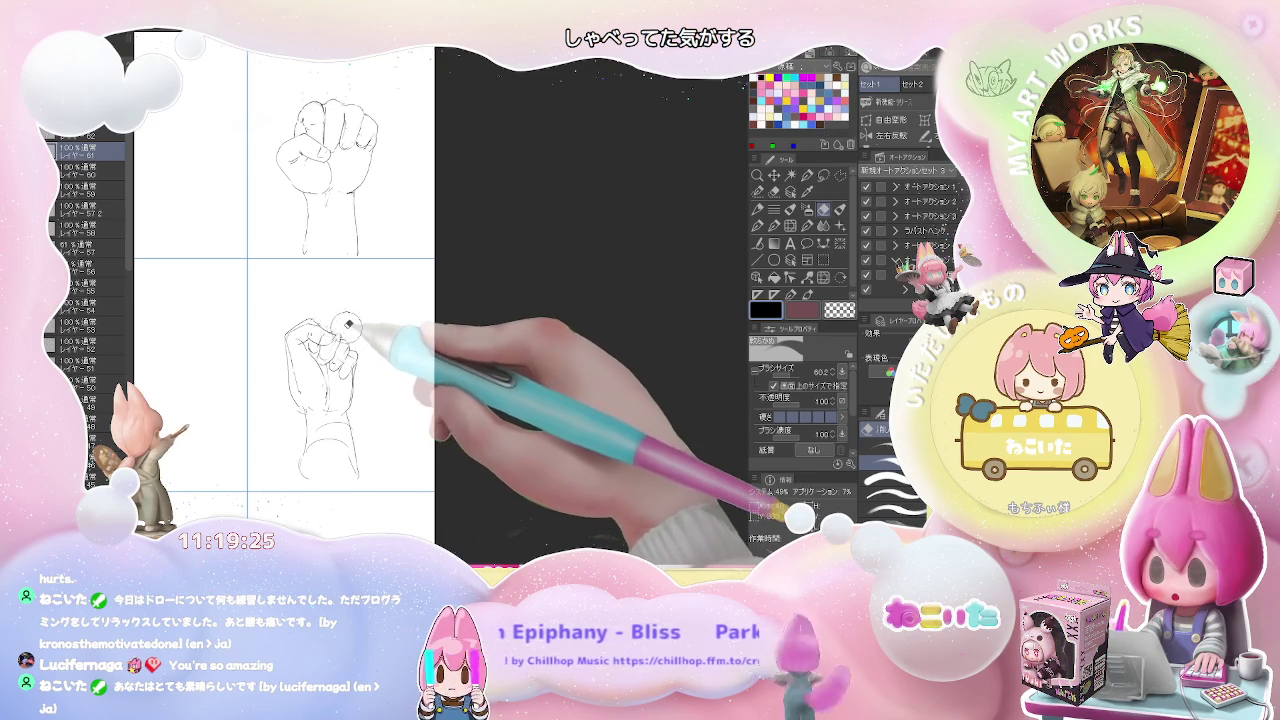
key("p")
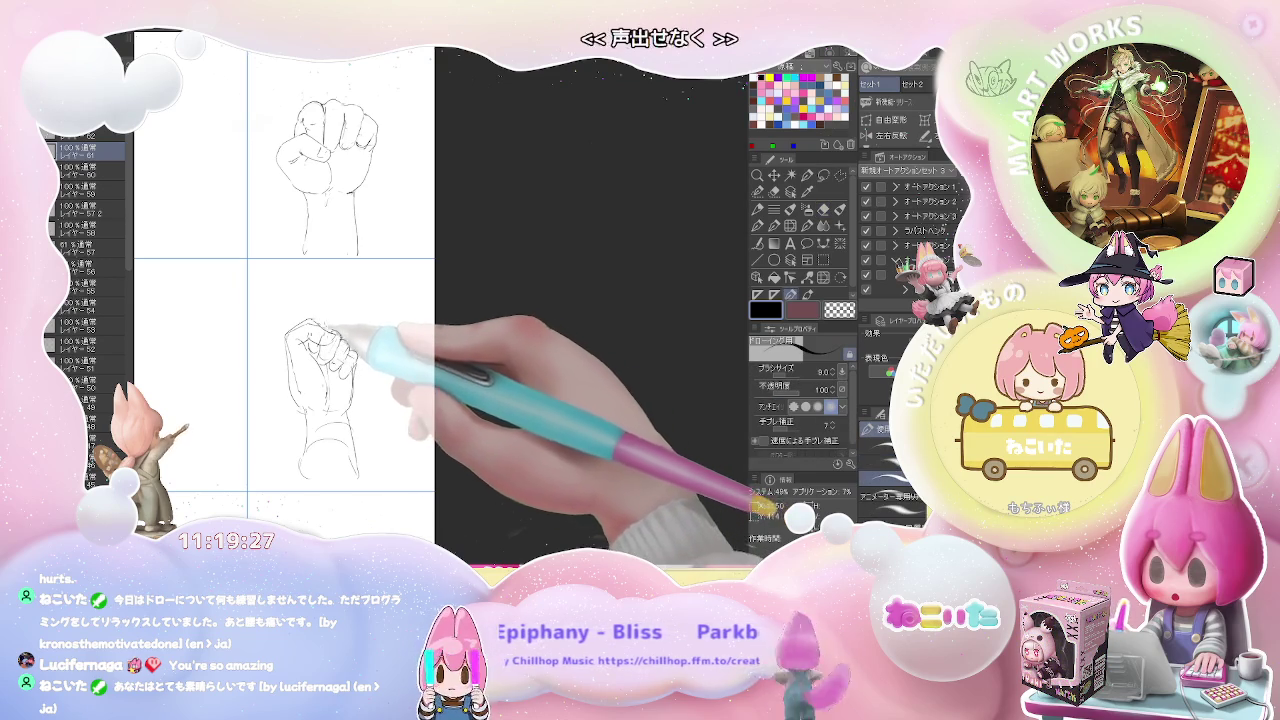
key("ctrl+minus")
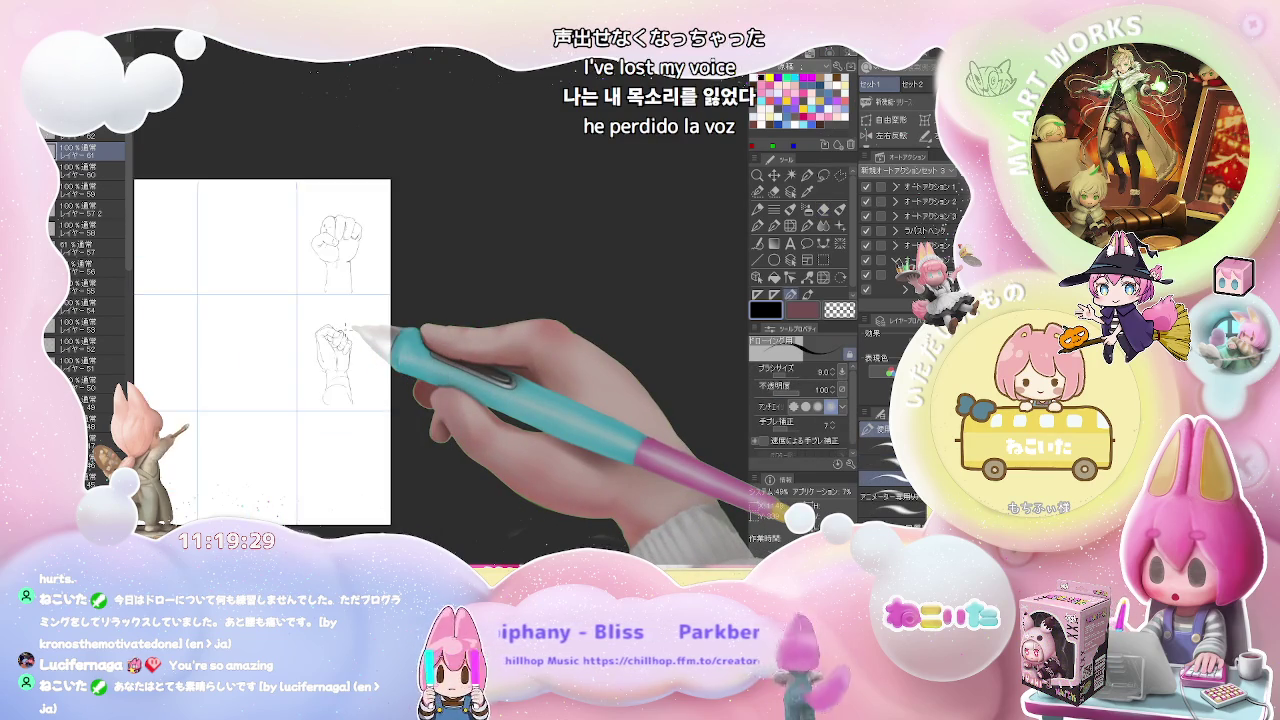
key("ctrl+plus")
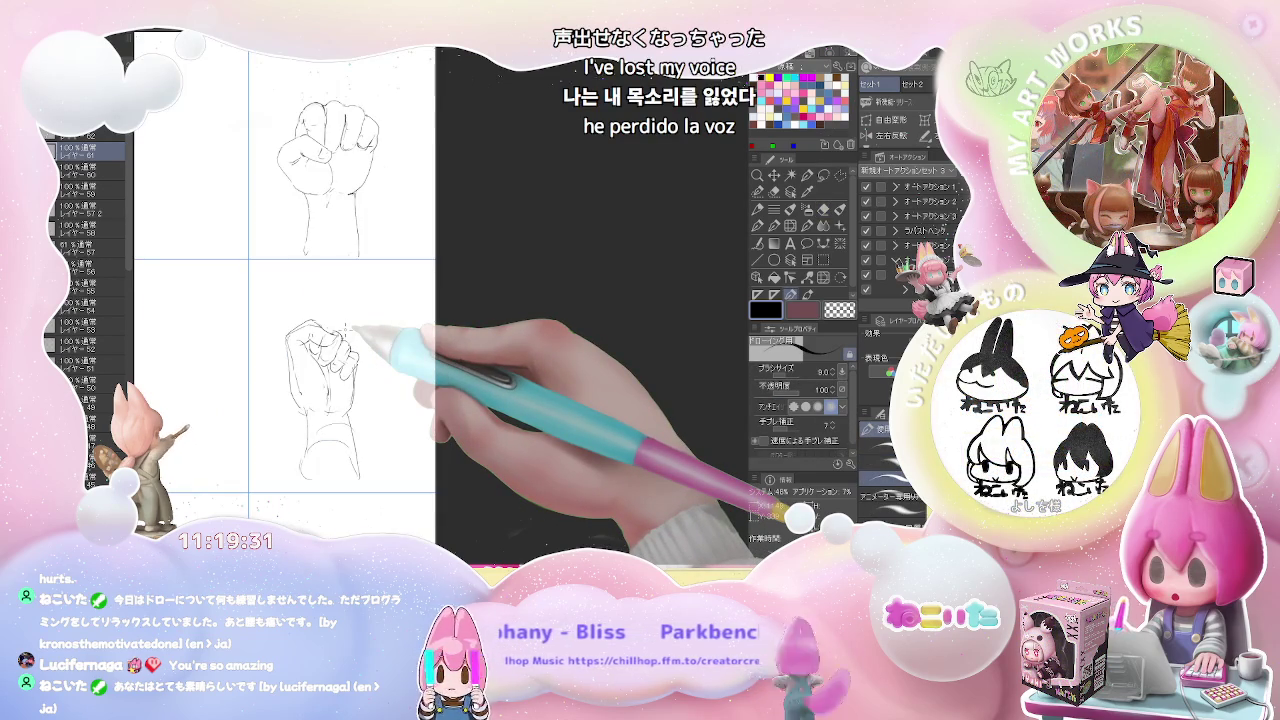
key("ctrl+minus")
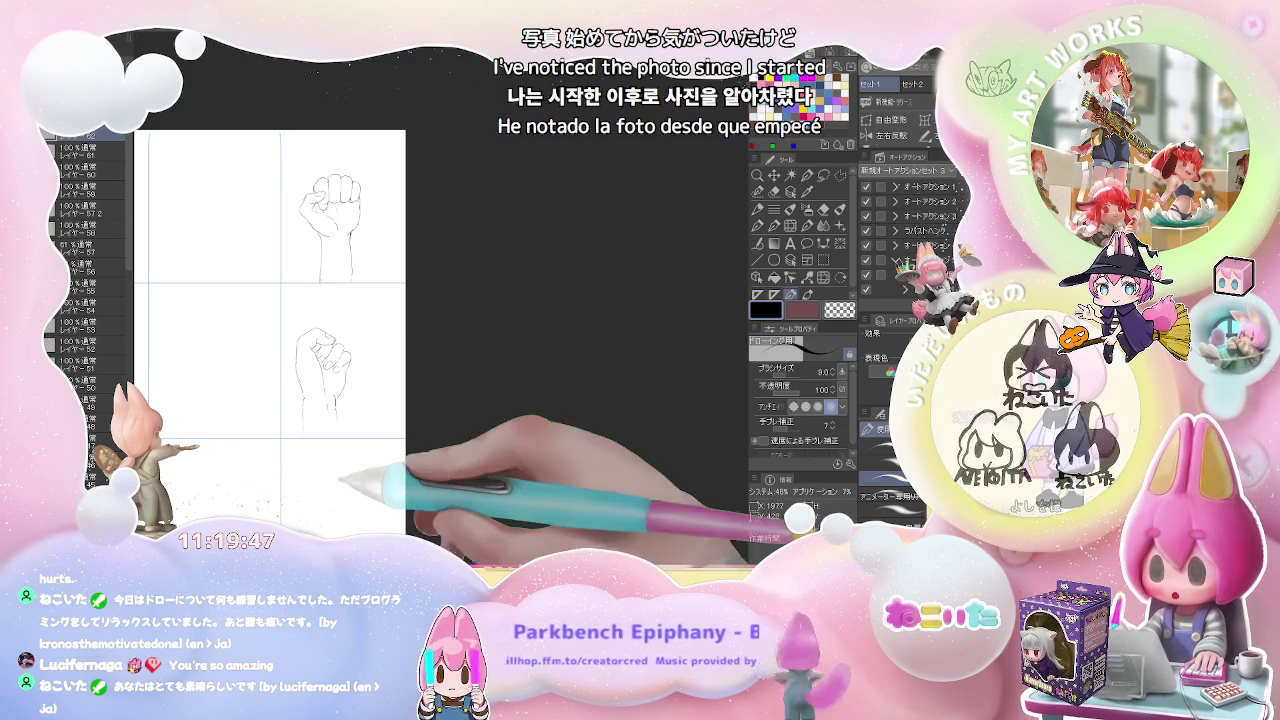
Step: Pan to the empty bottom cell and draw a new fist's first curve, lower outline and left edge
left_click_drag(340, 493, 328, 450)
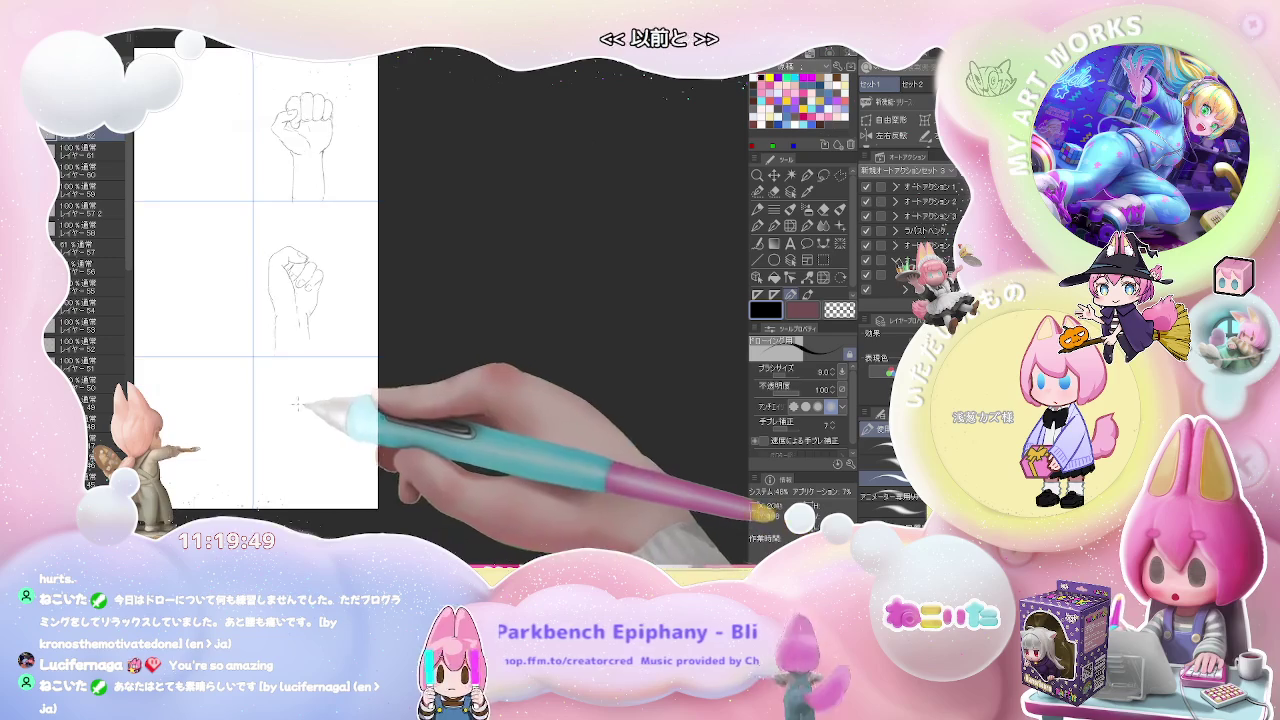
scroll(328, 450, "up", 2)
mouse_move(280, 428)
left_mouse_down()
mouse_move(326, 407)
mouse_move(311, 421)
left_mouse_up()
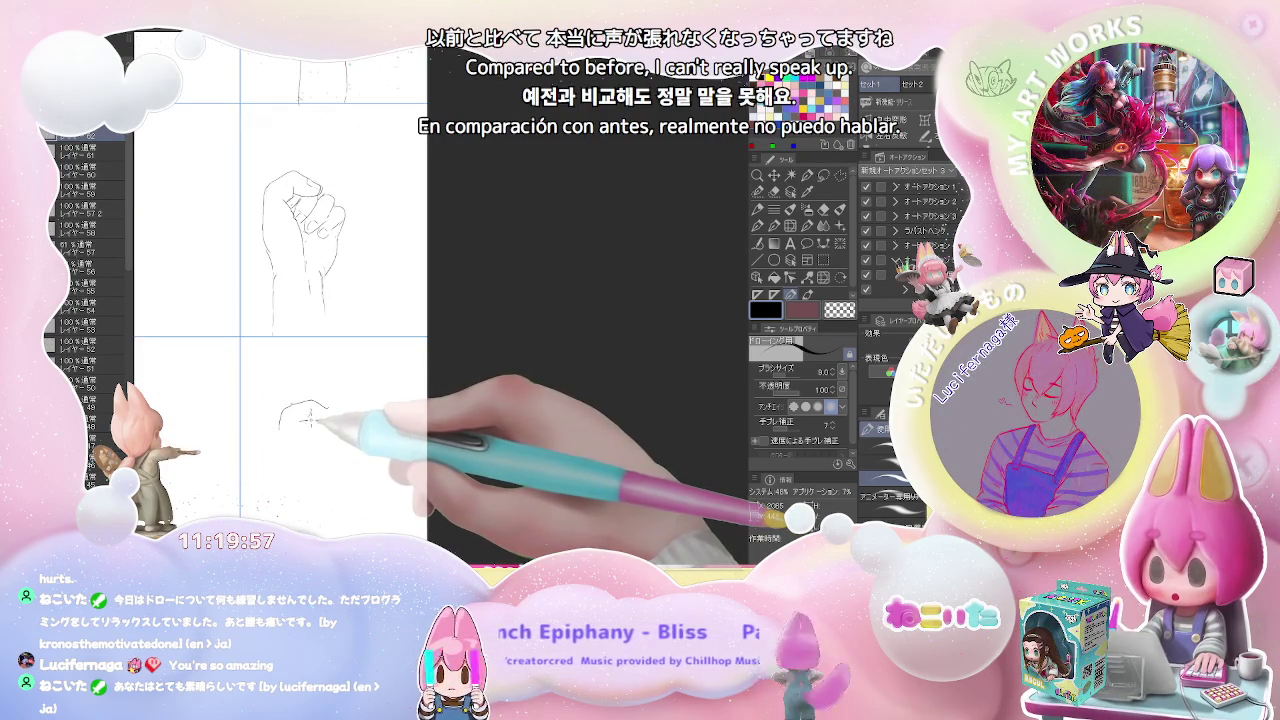
mouse_move(333, 413)
left_mouse_down()
mouse_move(292, 422)
mouse_move(322, 430)
left_mouse_up()
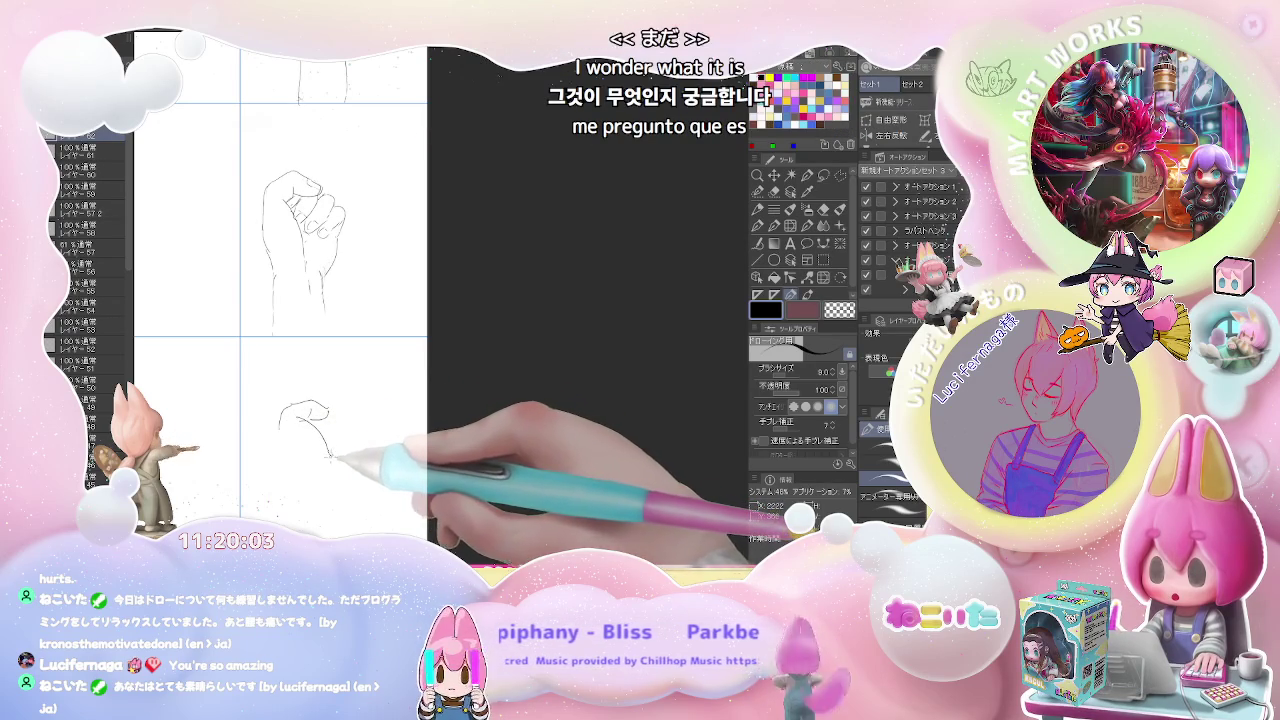
left_click_drag(330, 456, 385, 462)
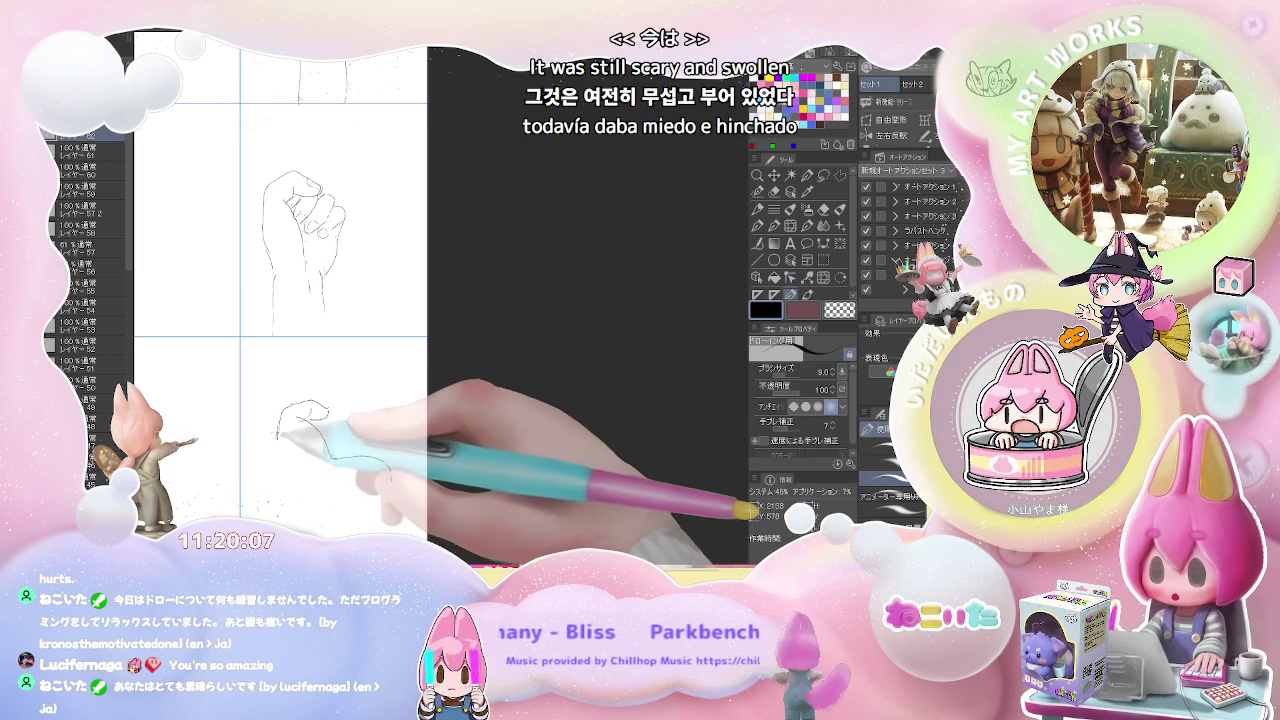
mouse_move(283, 420)
left_mouse_down()
mouse_move(286, 464)
mouse_move(312, 484)
left_mouse_up()
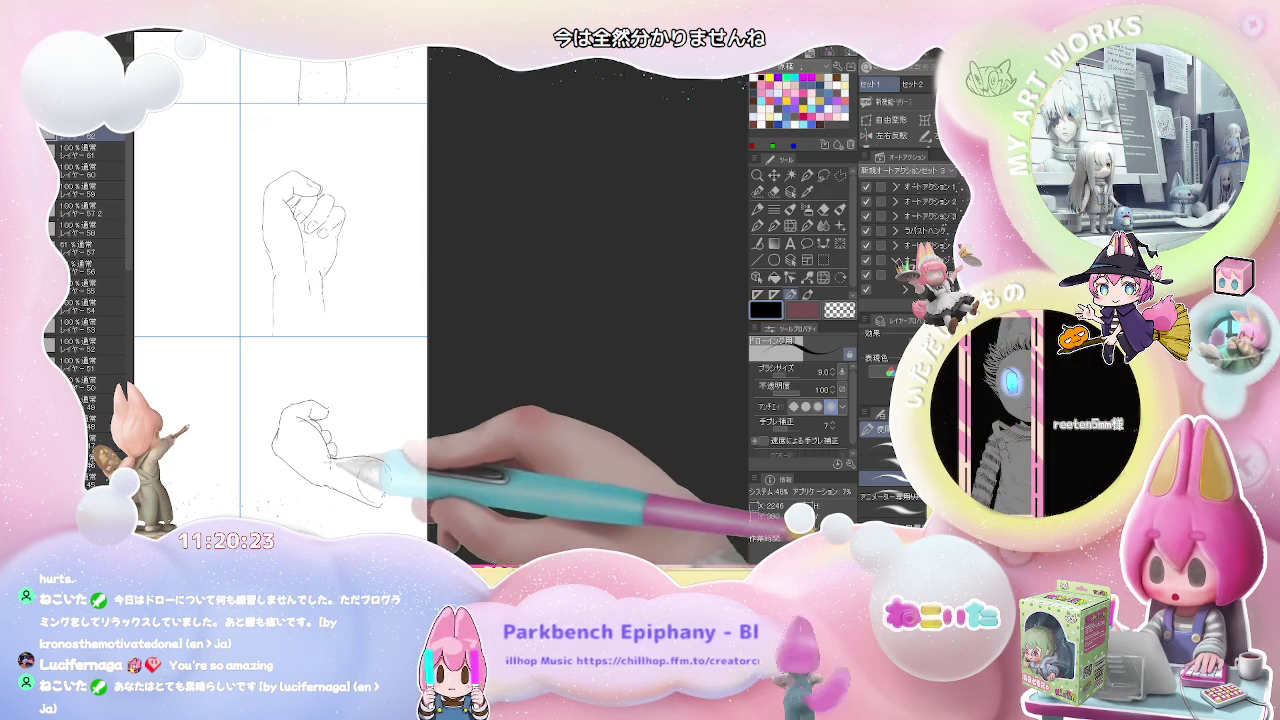
Step: Toggle the sketch layer off and on, then add curves and strokes to the bottom fist
key("ctrl+minus")
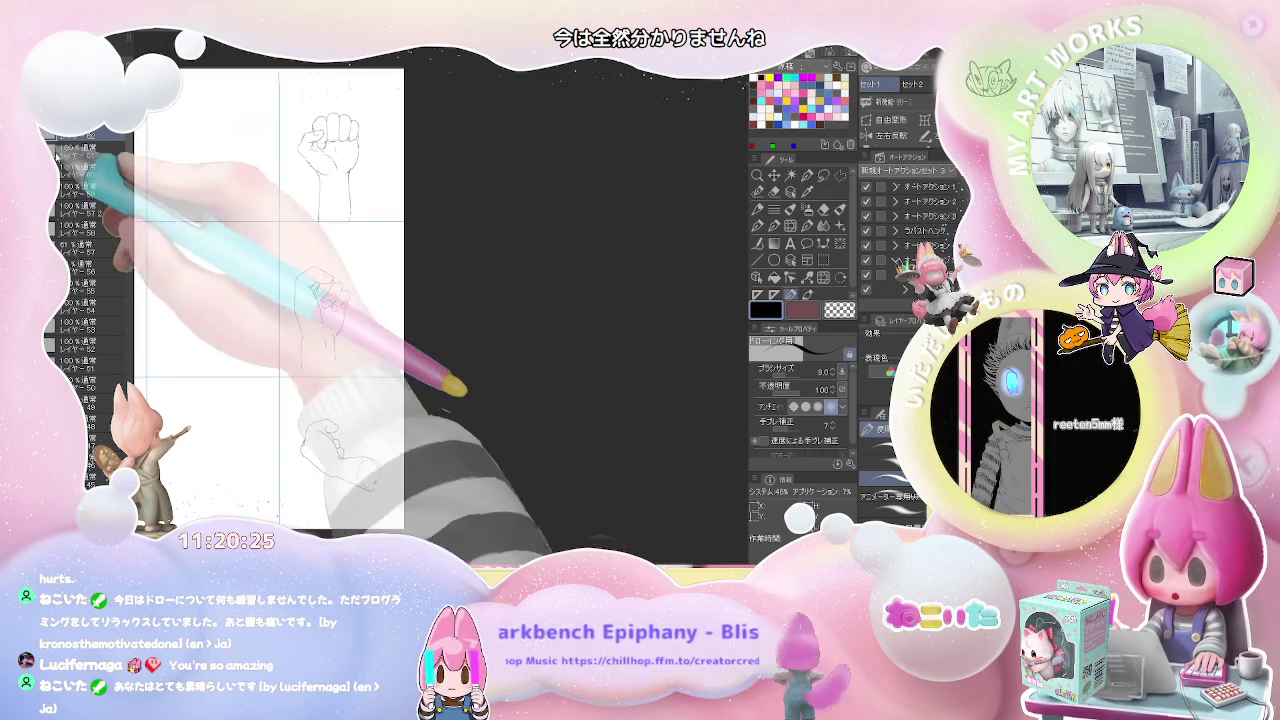
left_click(55, 150)
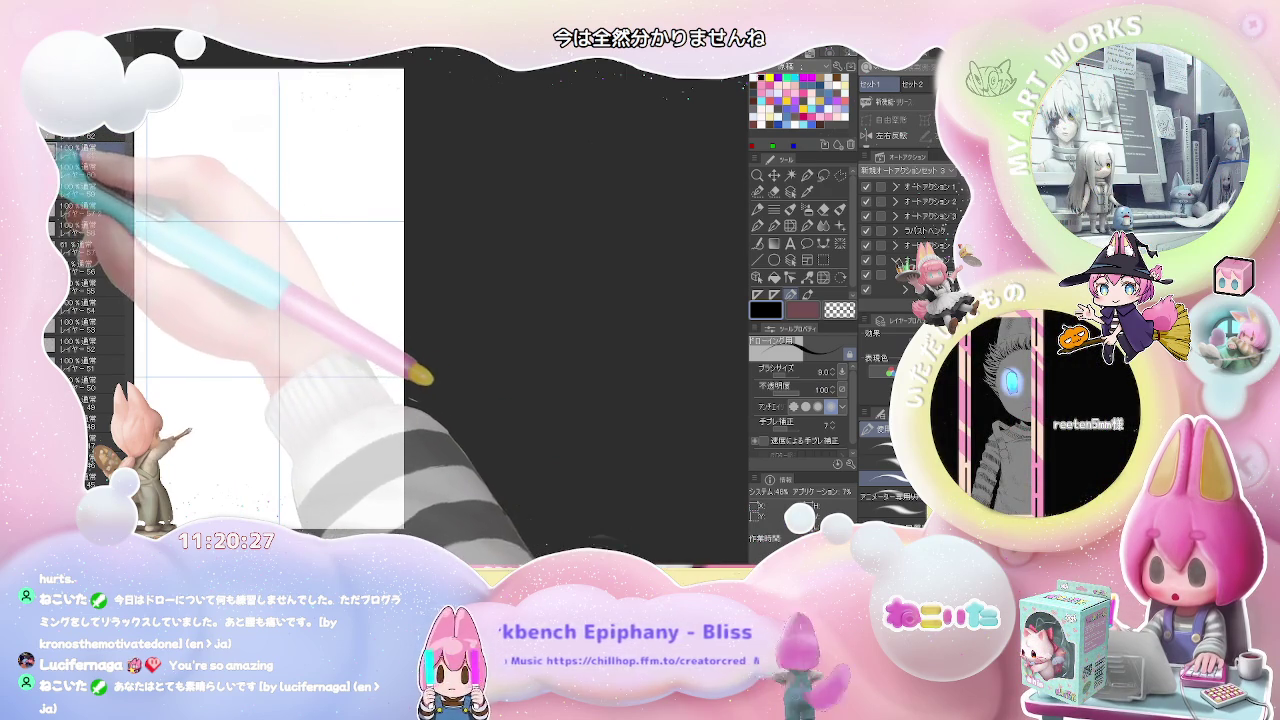
left_click(55, 150)
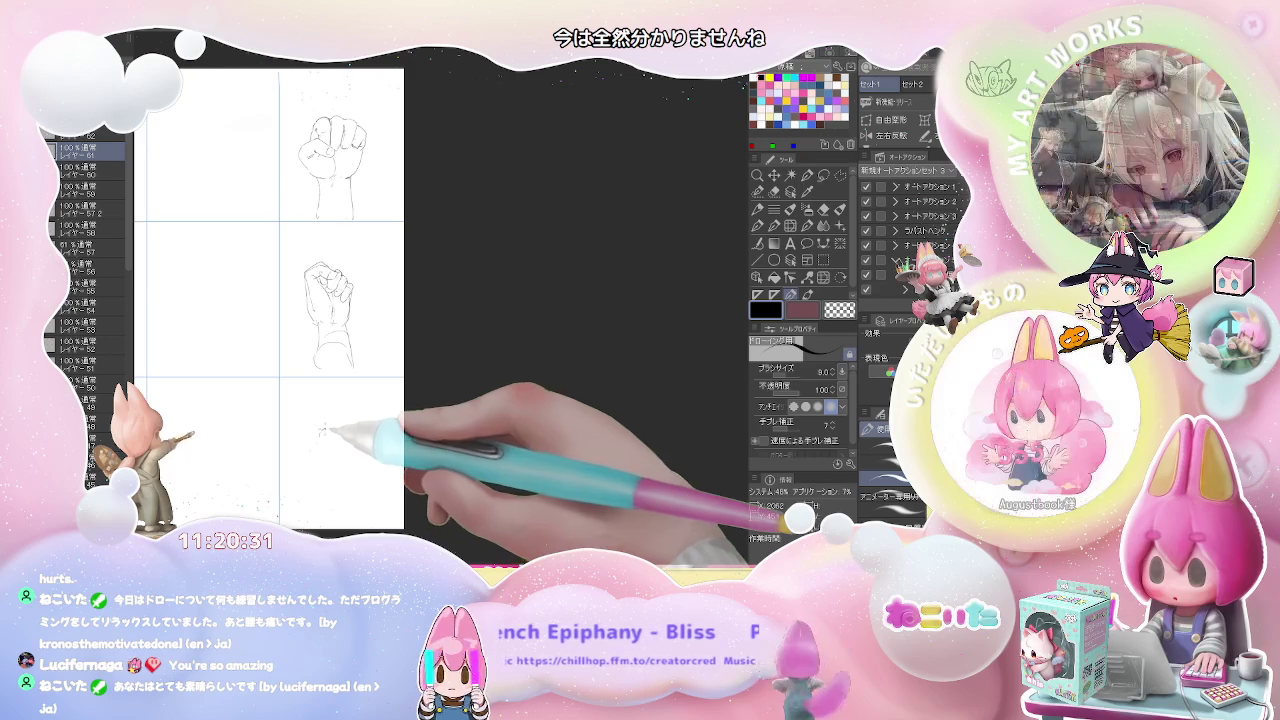
left_click_drag(320, 434, 340, 430)
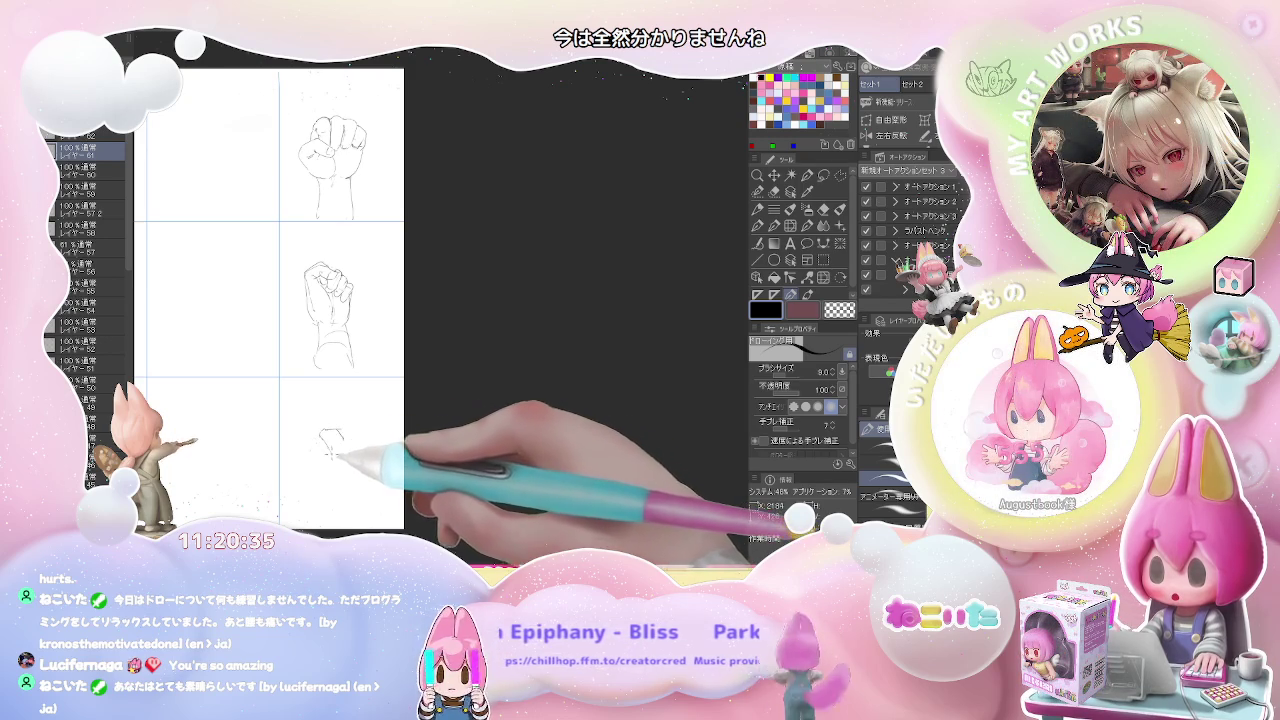
mouse_move(326, 432)
left_mouse_down()
mouse_move(310, 456)
mouse_move(329, 488)
left_mouse_up()
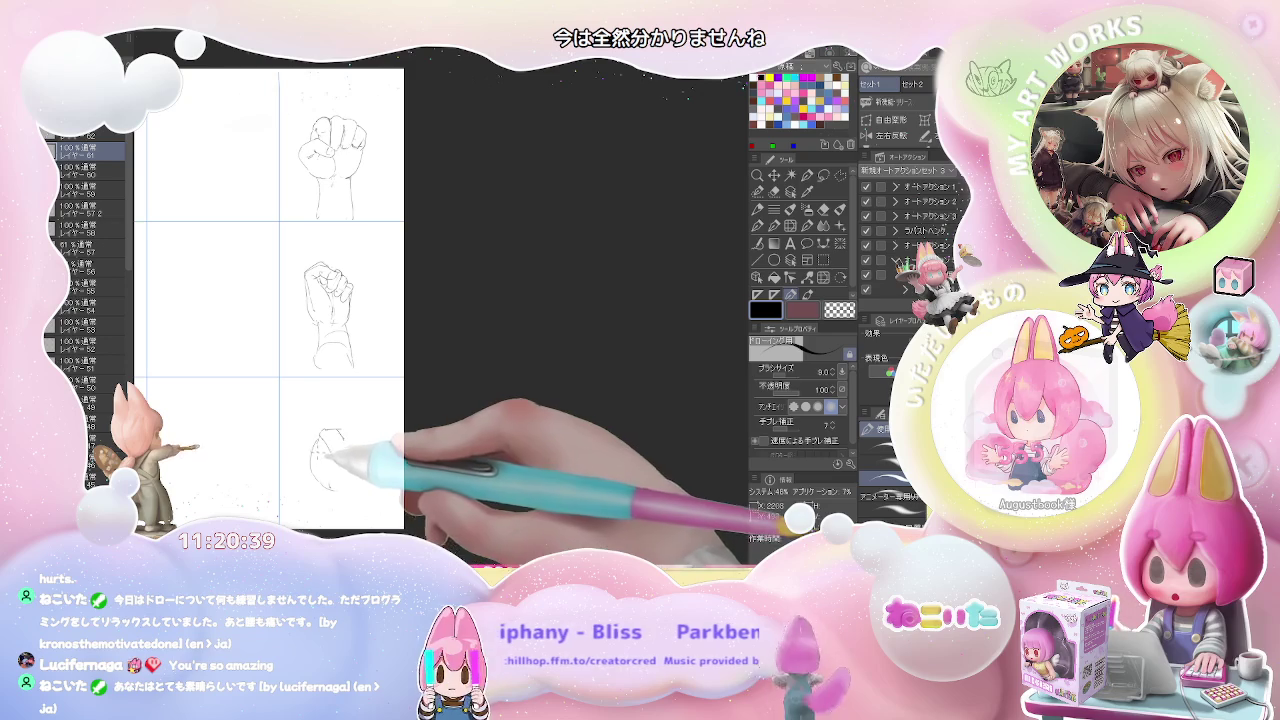
left_click_drag(337, 455, 352, 482)
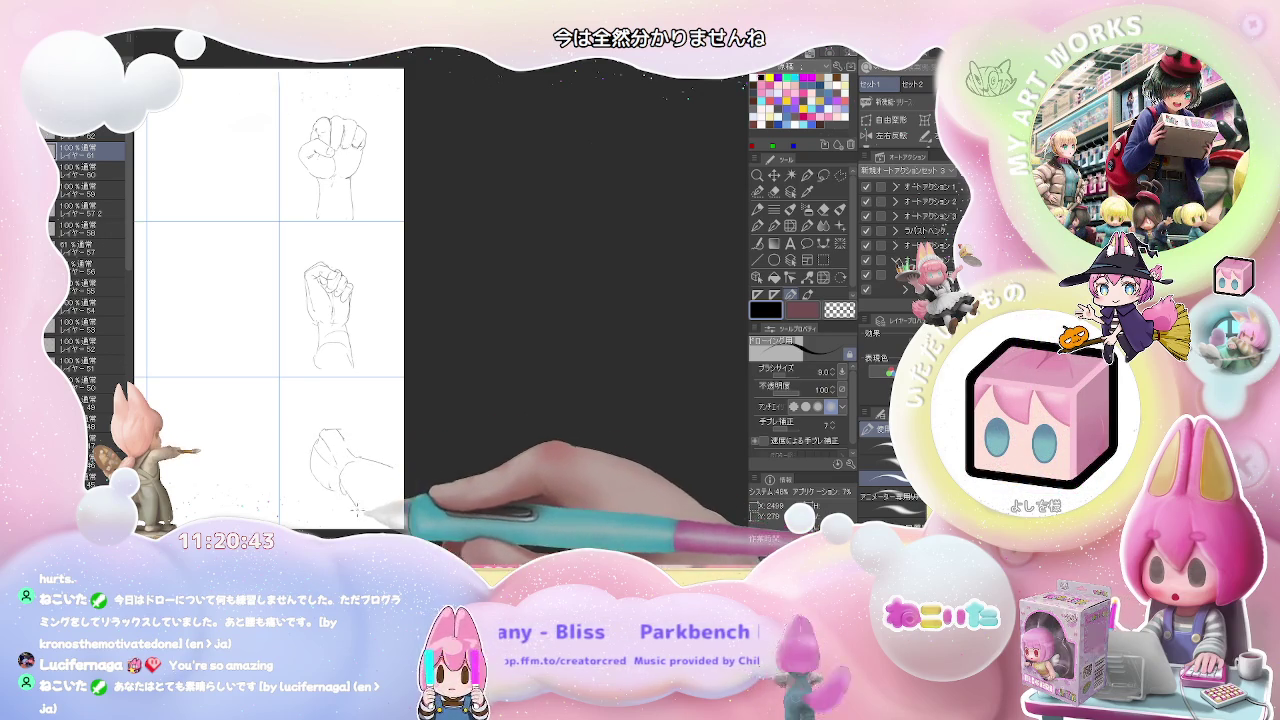
left_click_drag(370, 445, 338, 438)
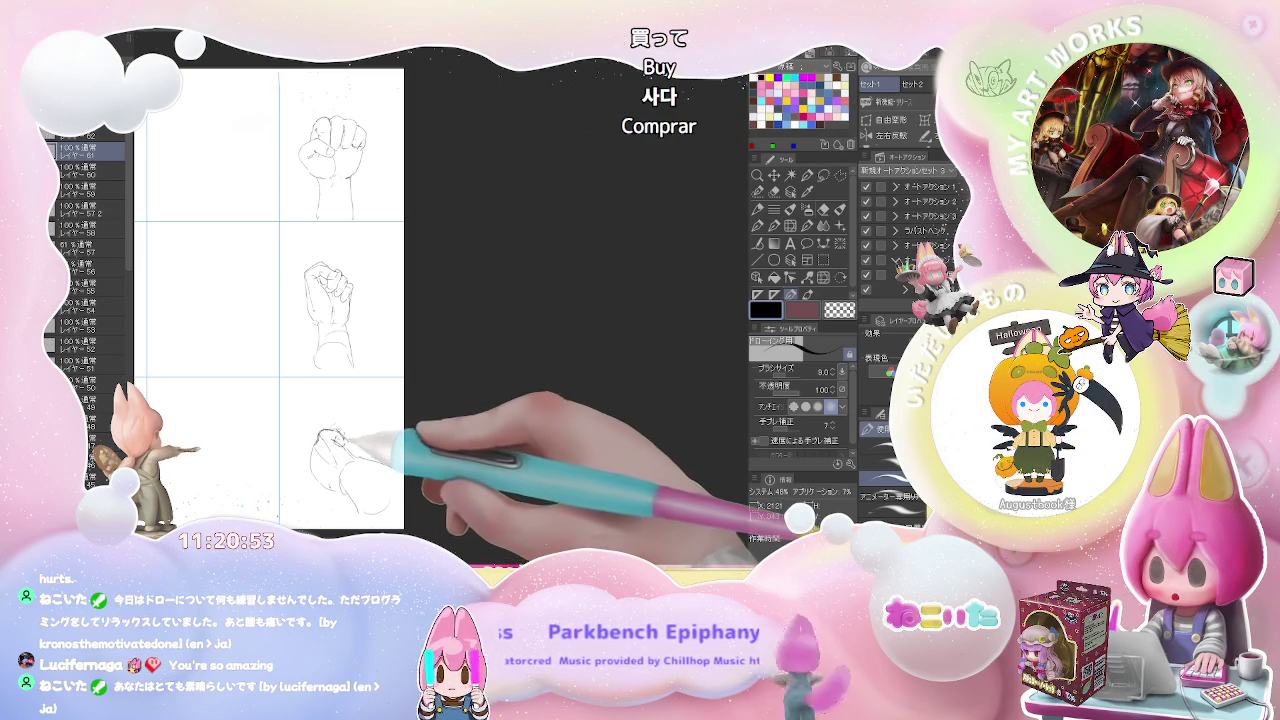
Step: Correct the bottom fist's lines with the eraser and zoom out to the whole page
key("e")
key("p")
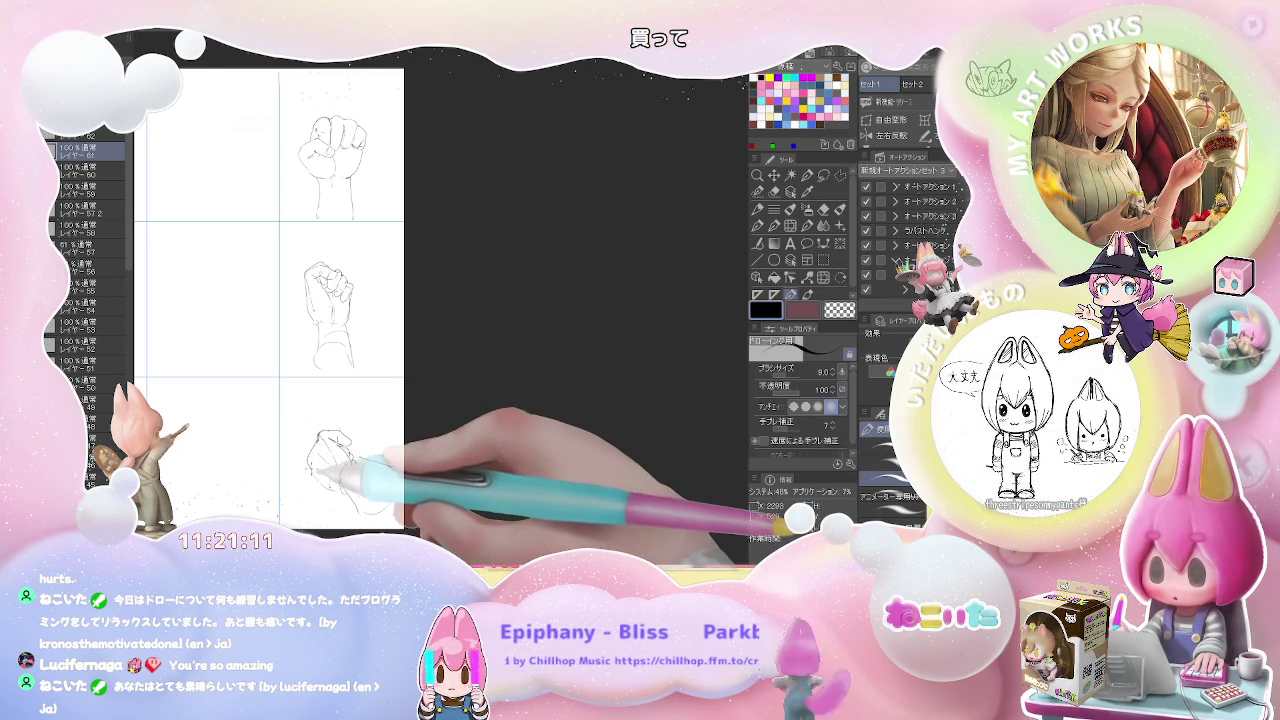
key("e")
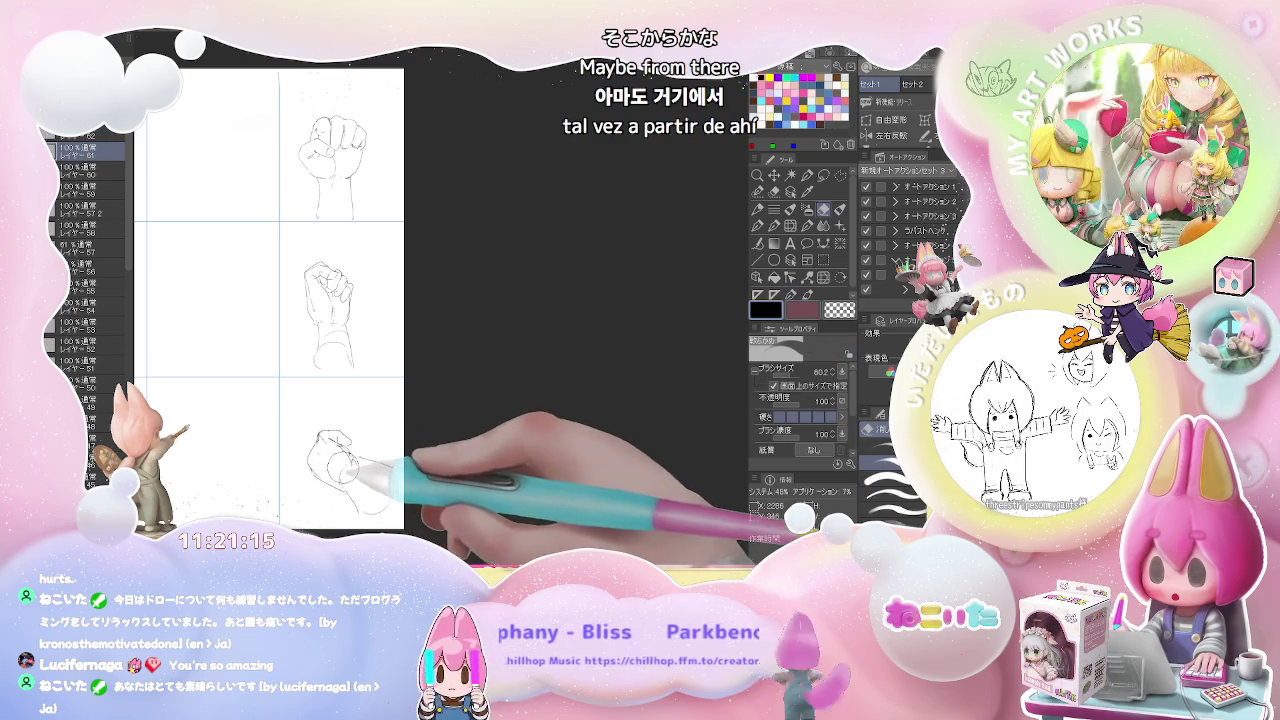
key("p")
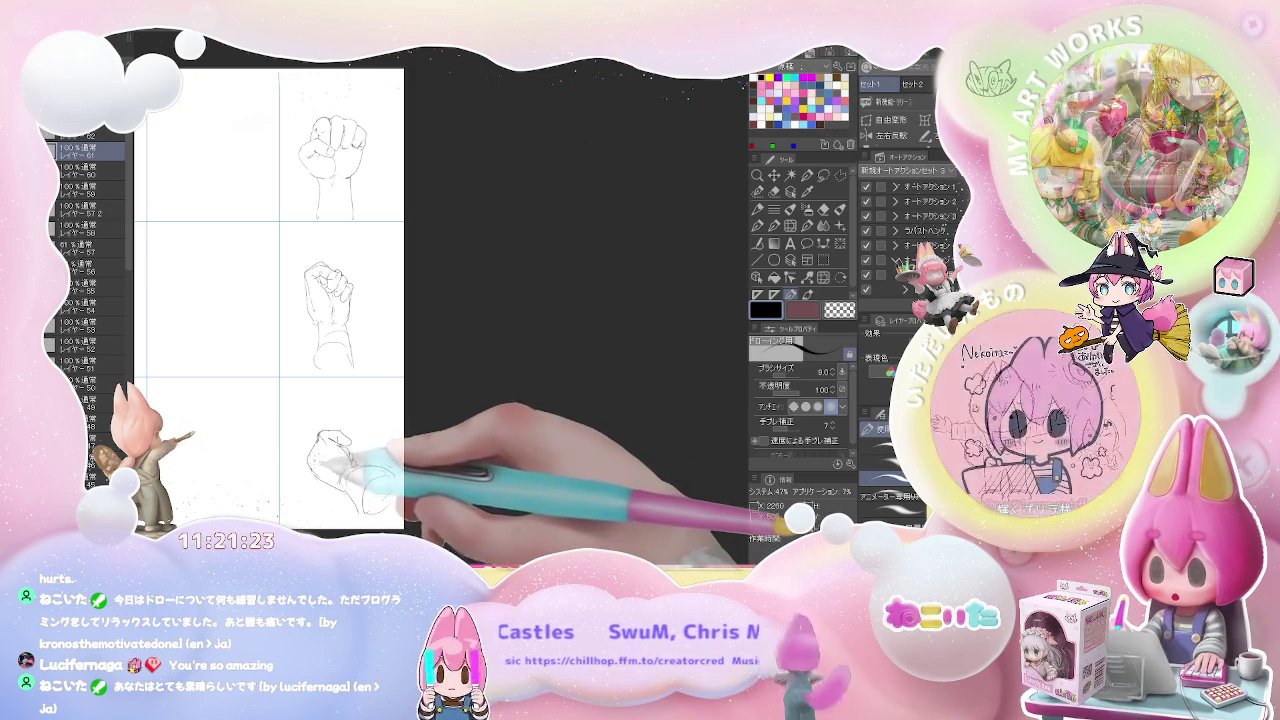
key("ctrl+minus")
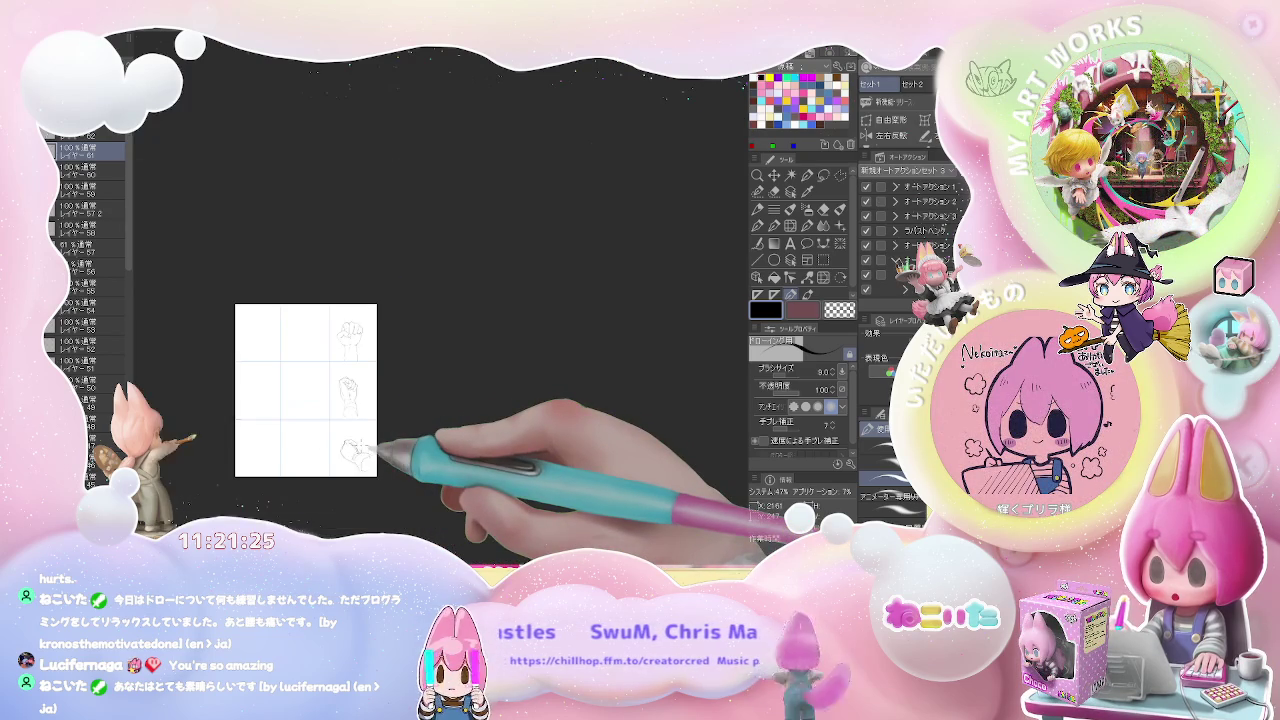
Step: Zoom into the top row and start a new fist with a wrist line curving into the hand outline
key("ctrl+plus")
key("ctrl+minus")
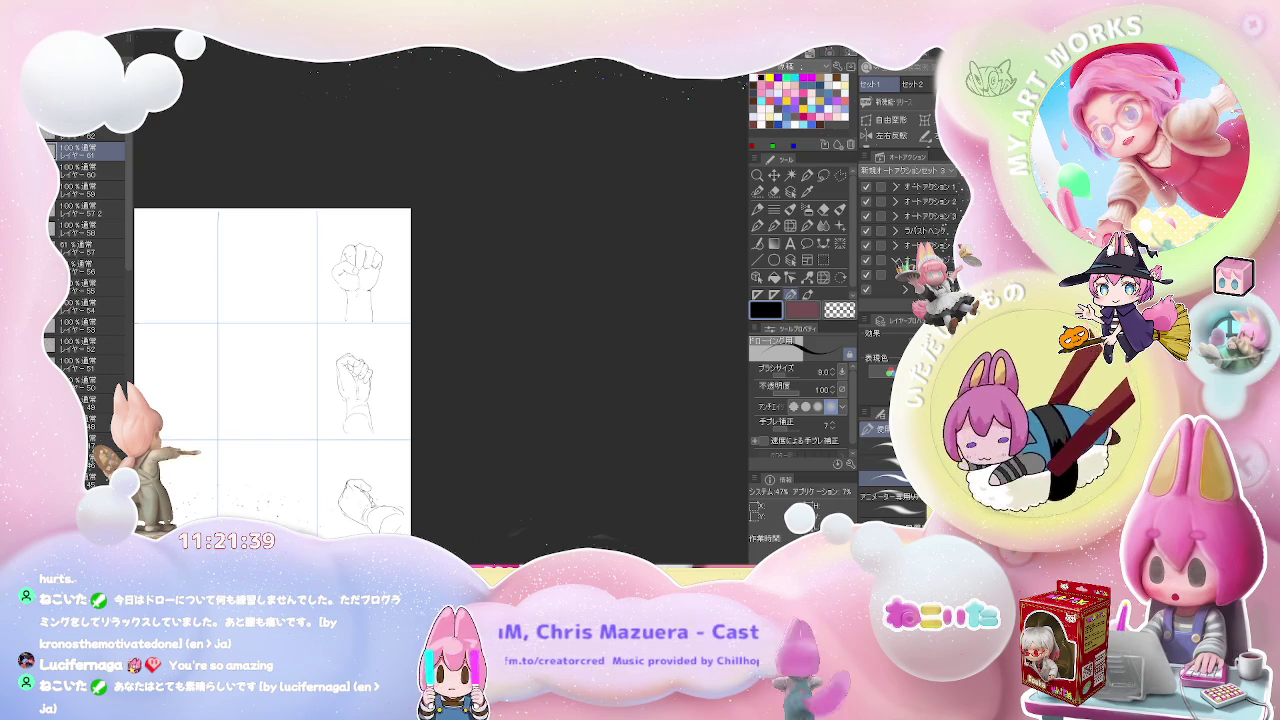
left_click_drag(279, 283, 321, 353)
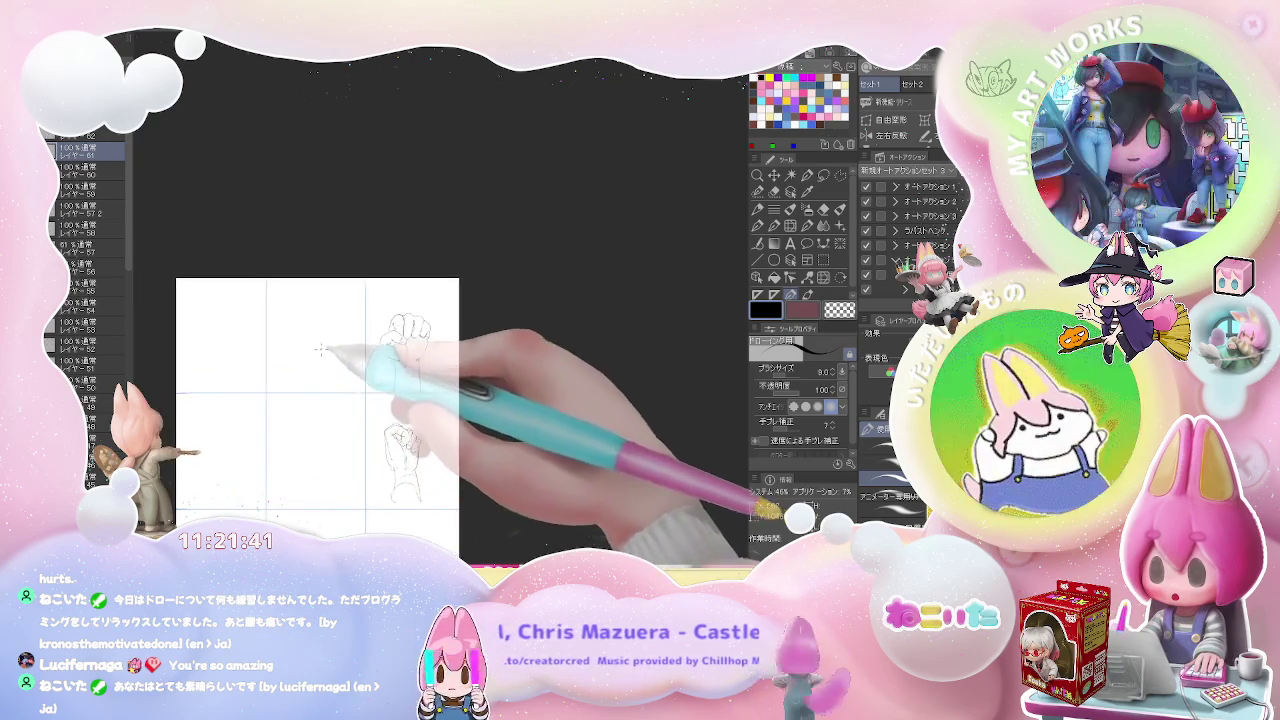
key("ctrl+plus")
left_click_drag(312, 290, 304, 352)
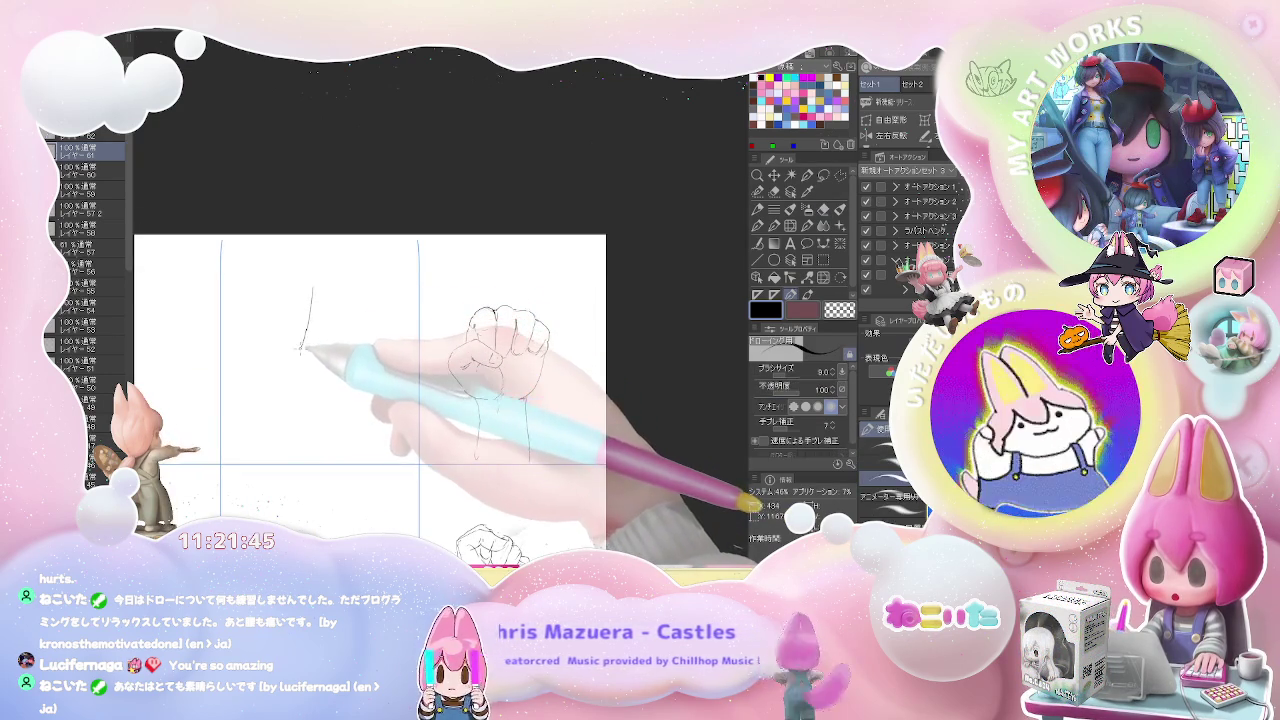
mouse_move(297, 351)
left_mouse_down()
mouse_move(266, 373)
mouse_move(255, 403)
mouse_move(280, 398)
left_mouse_up()
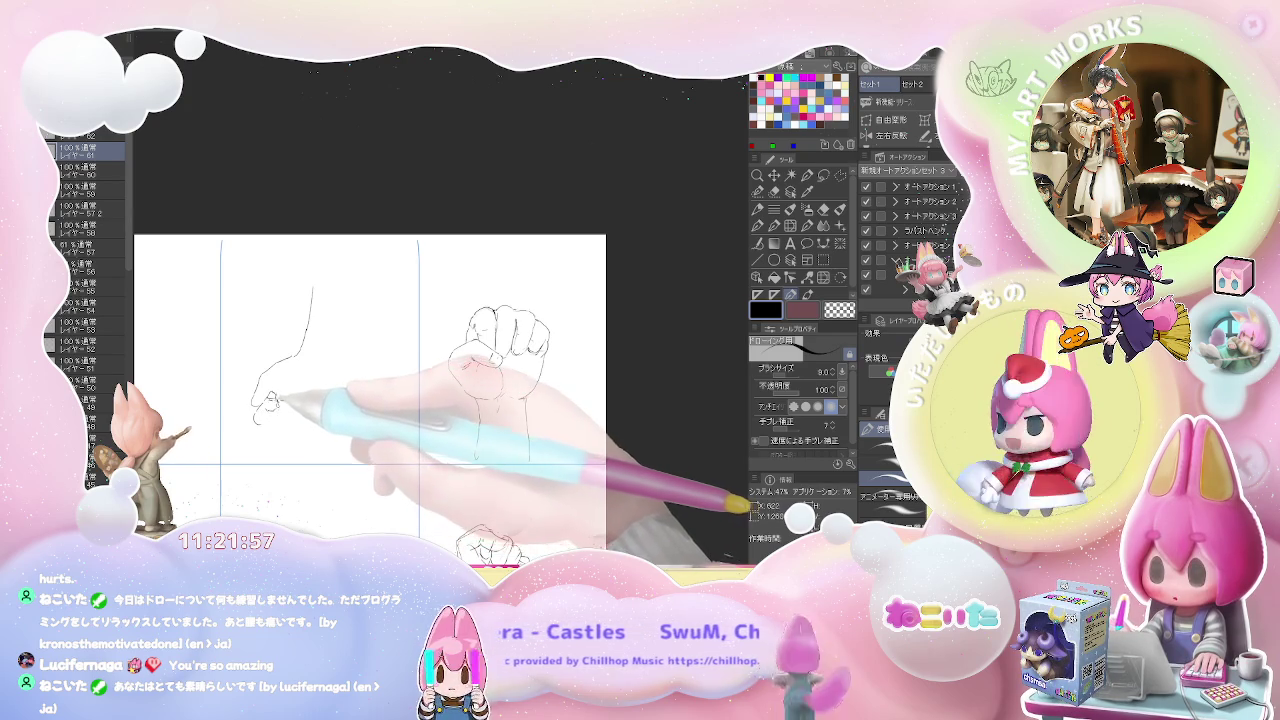
Step: Add the bottom stroke and right wrist line, then clear the draft with Delete
left_click_drag(288, 425, 300, 420)
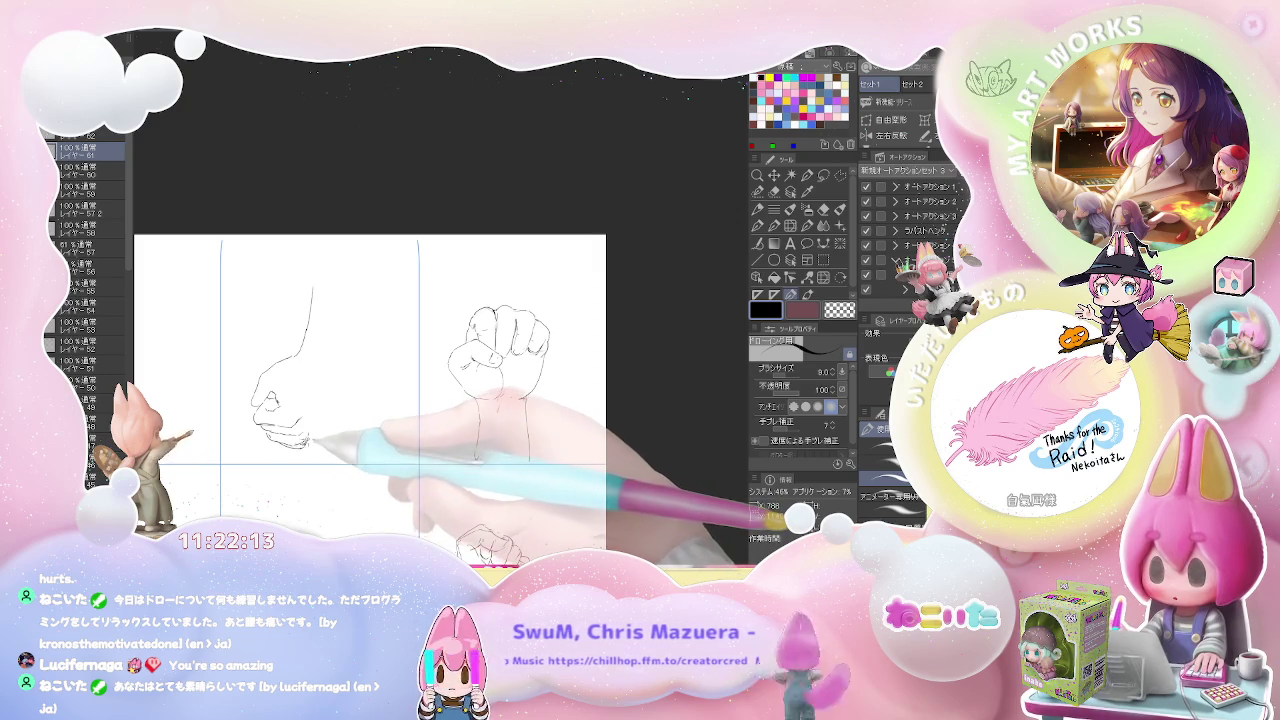
mouse_move(314, 447)
left_mouse_down()
mouse_move(345, 320)
mouse_move(335, 368)
left_mouse_up()
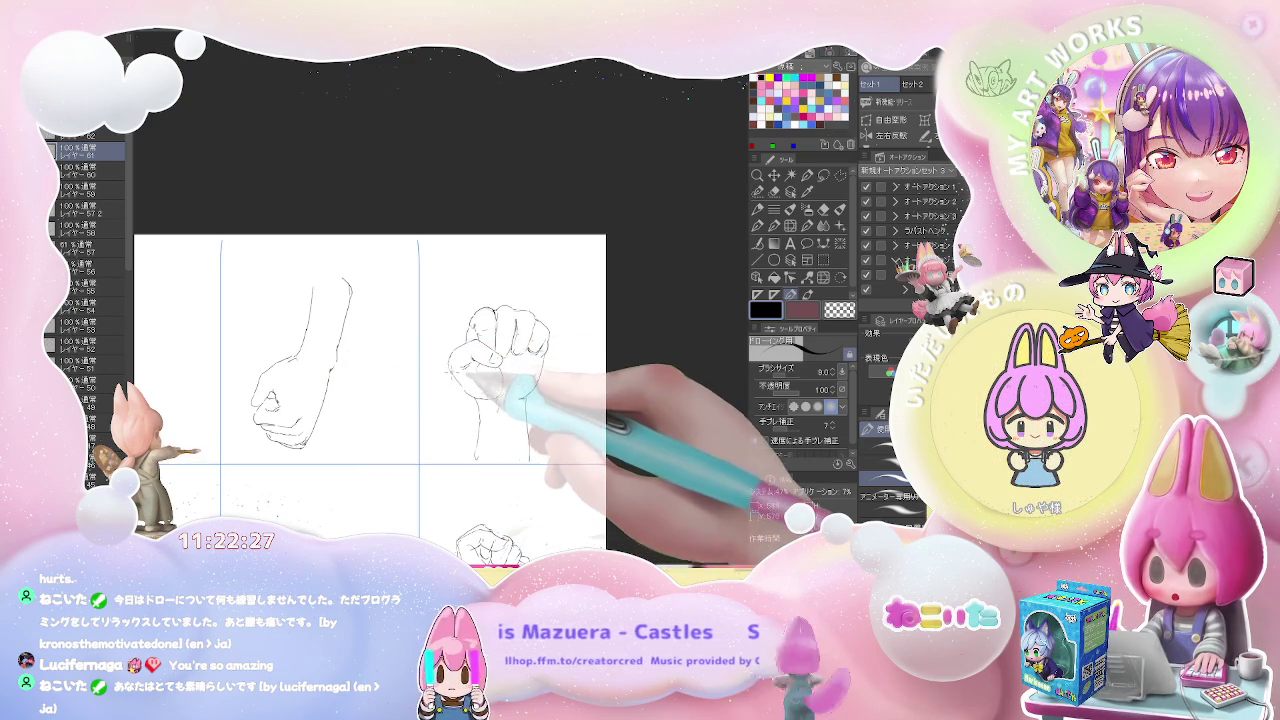
key("Delete")
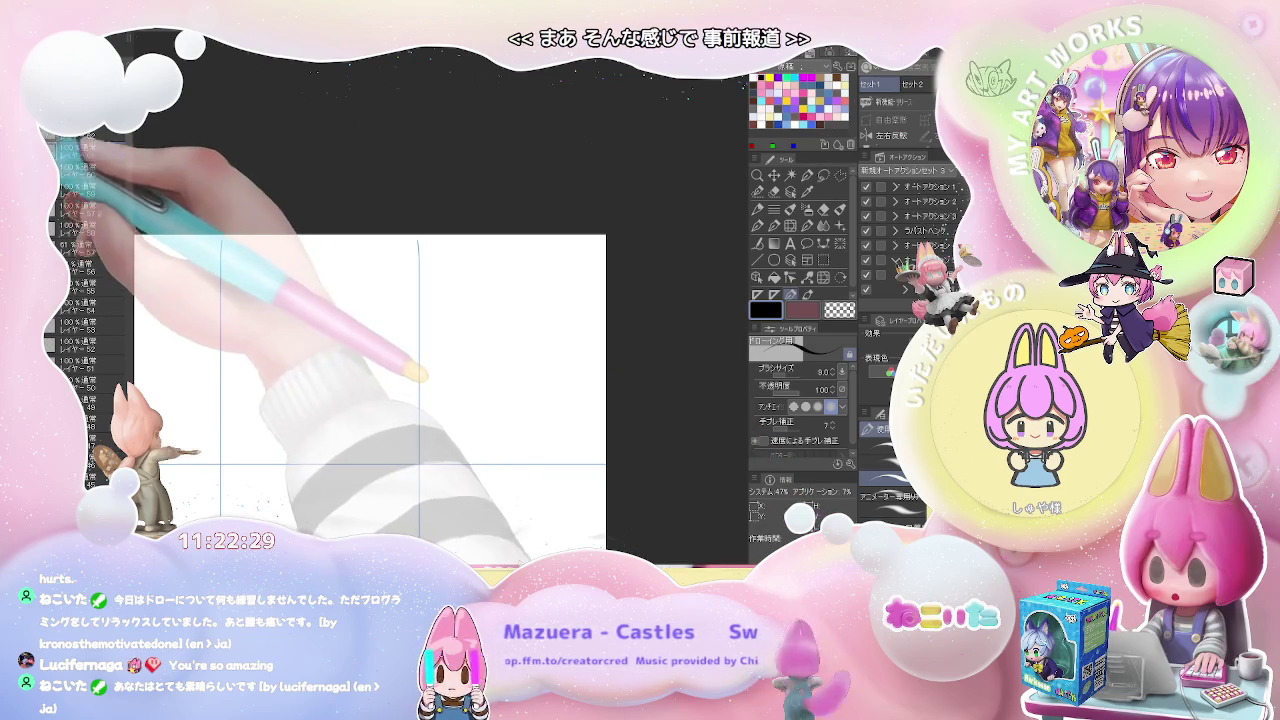
Step: Redraw the fourth fist with a vertical wrist line, a base stroke and knuckle lines
mouse_move(281, 344)
left_mouse_down()
mouse_move(278, 369)
mouse_move(323, 331)
left_mouse_up()
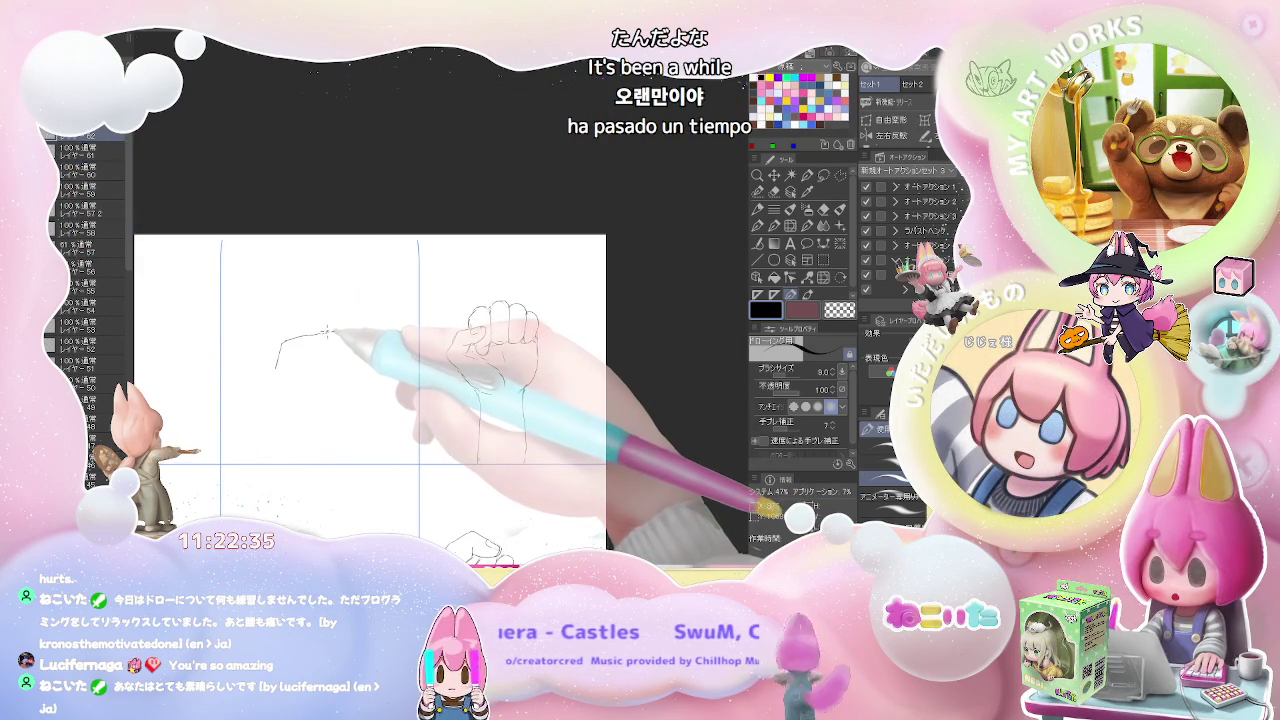
left_click_drag(347, 278, 335, 328)
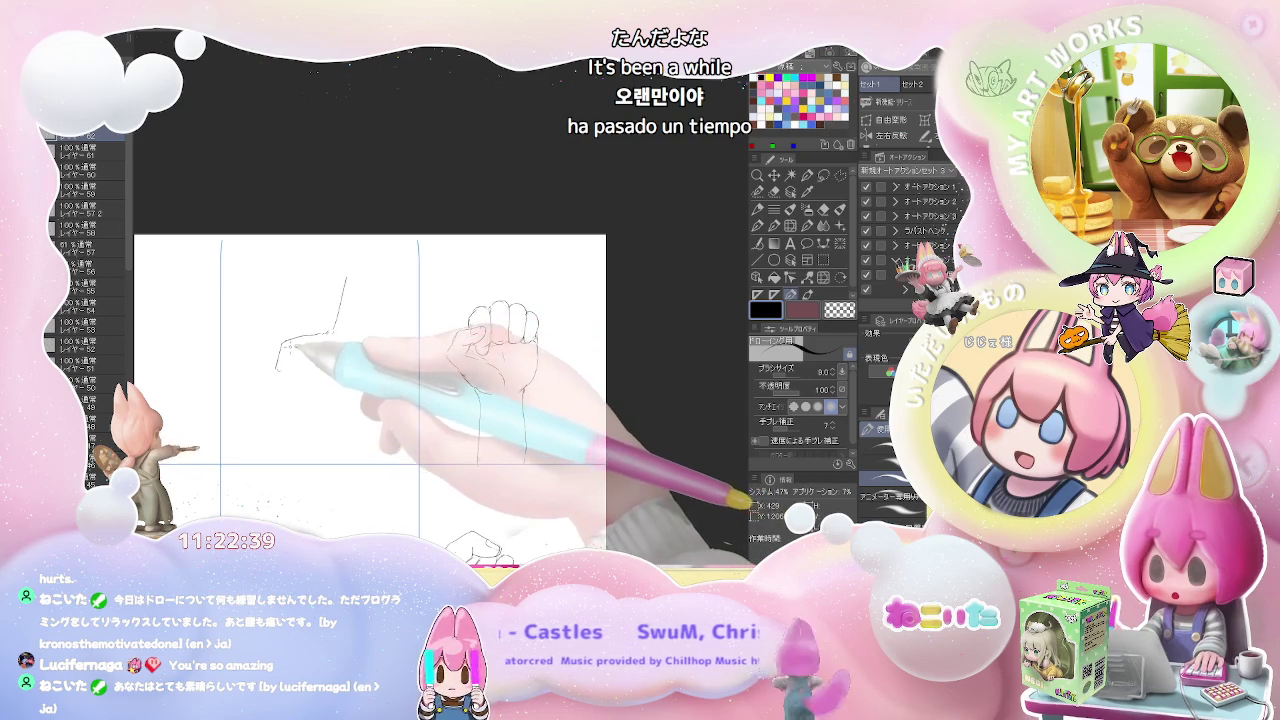
left_click_drag(283, 386, 318, 386)
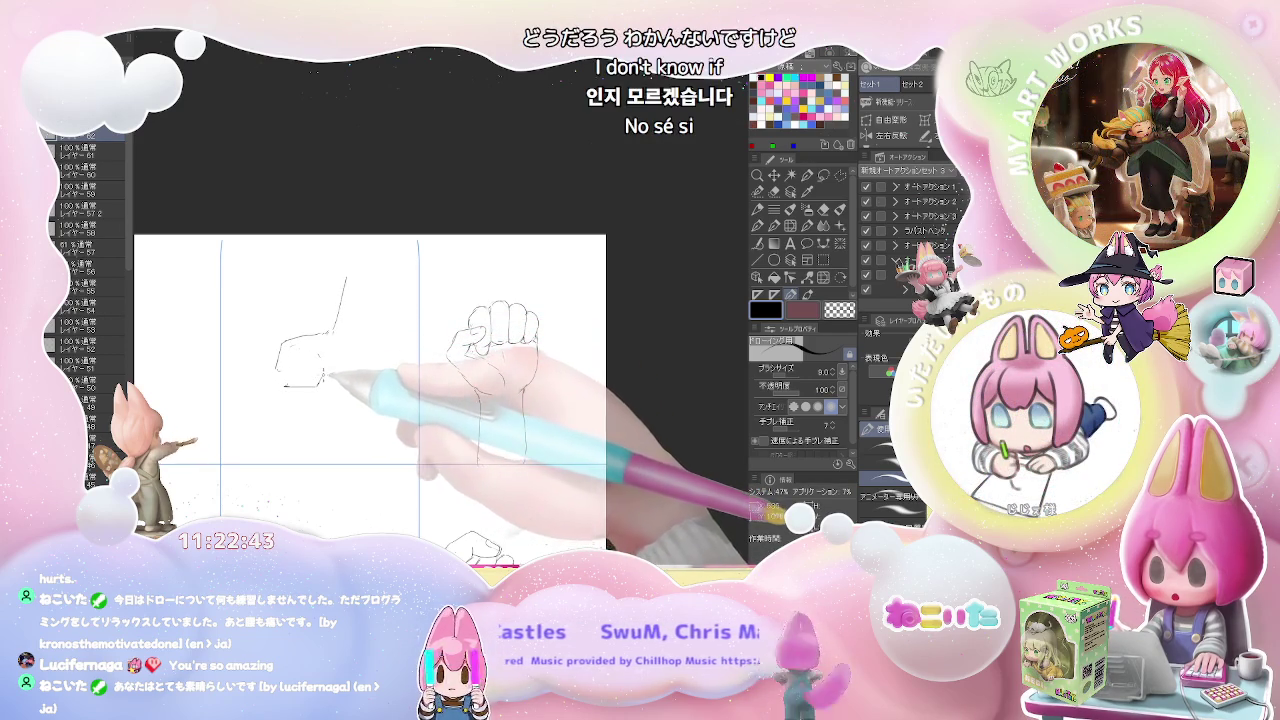
left_click_drag(327, 376, 300, 397)
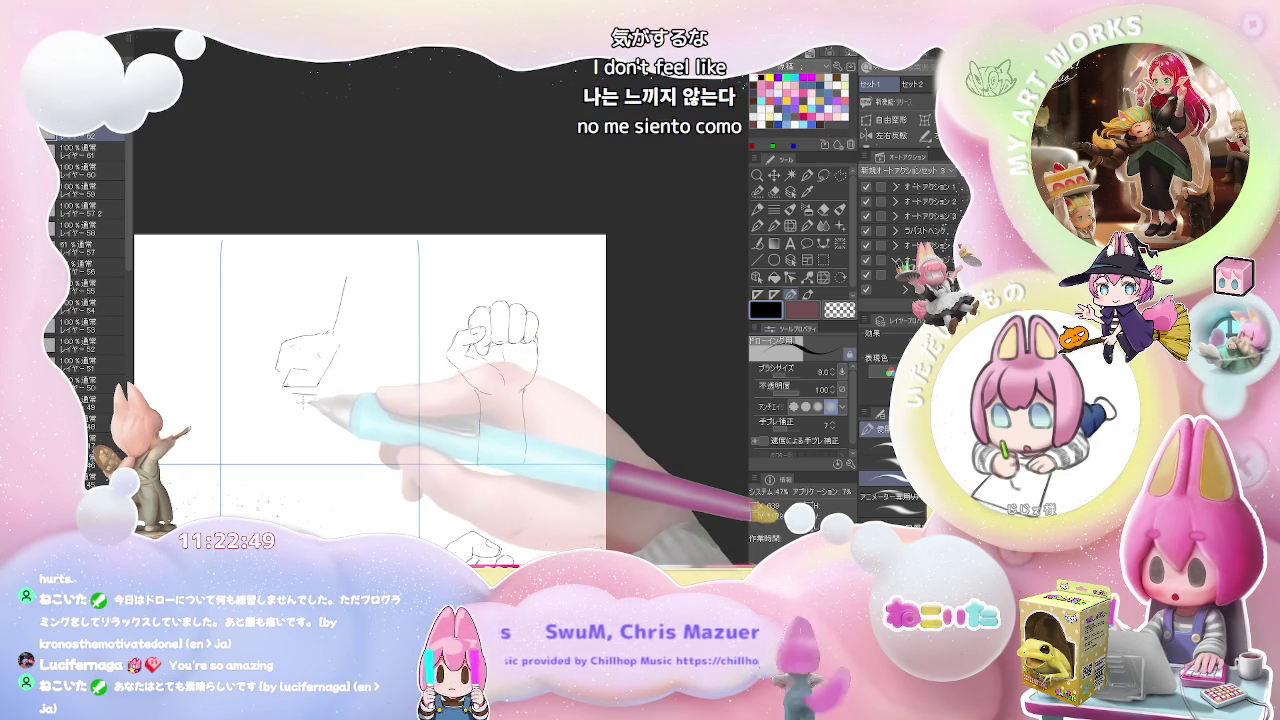
left_click_drag(308, 400, 328, 412)
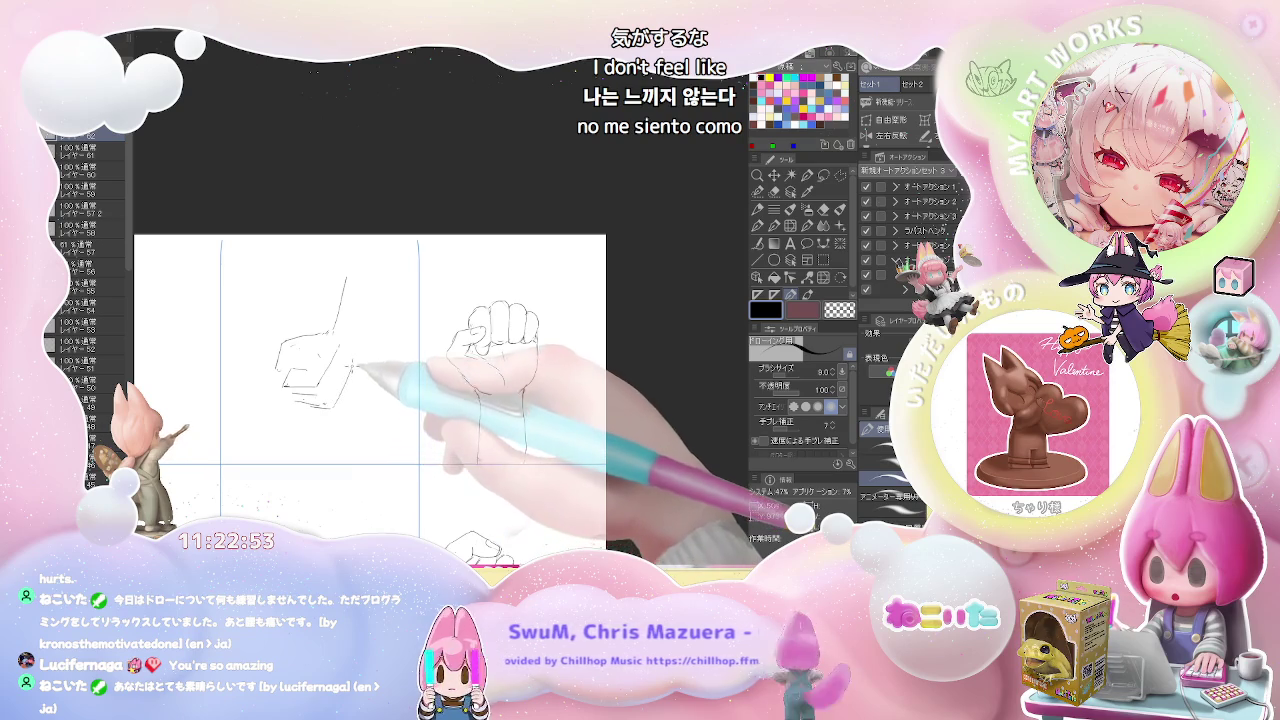
Step: Add detail strokes to the side-view fist, correcting with the eraser, then zoom out
left_click_drag(352, 350, 380, 280)
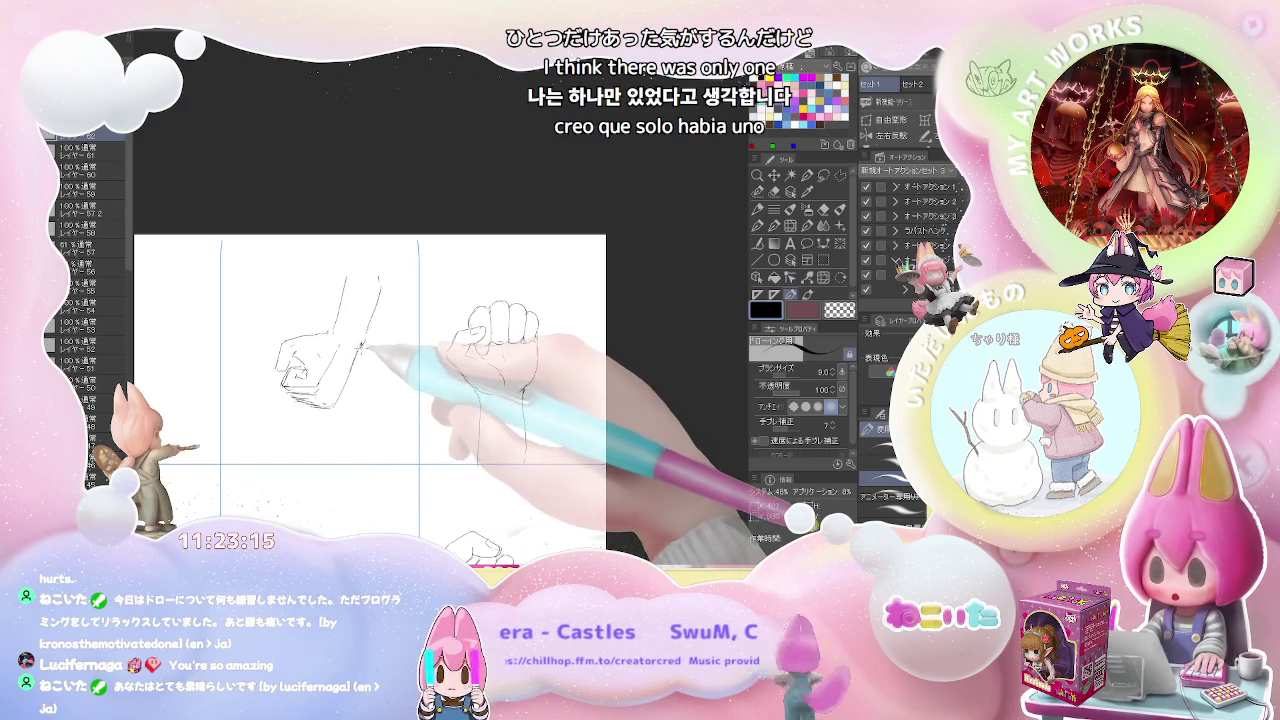
key("e")
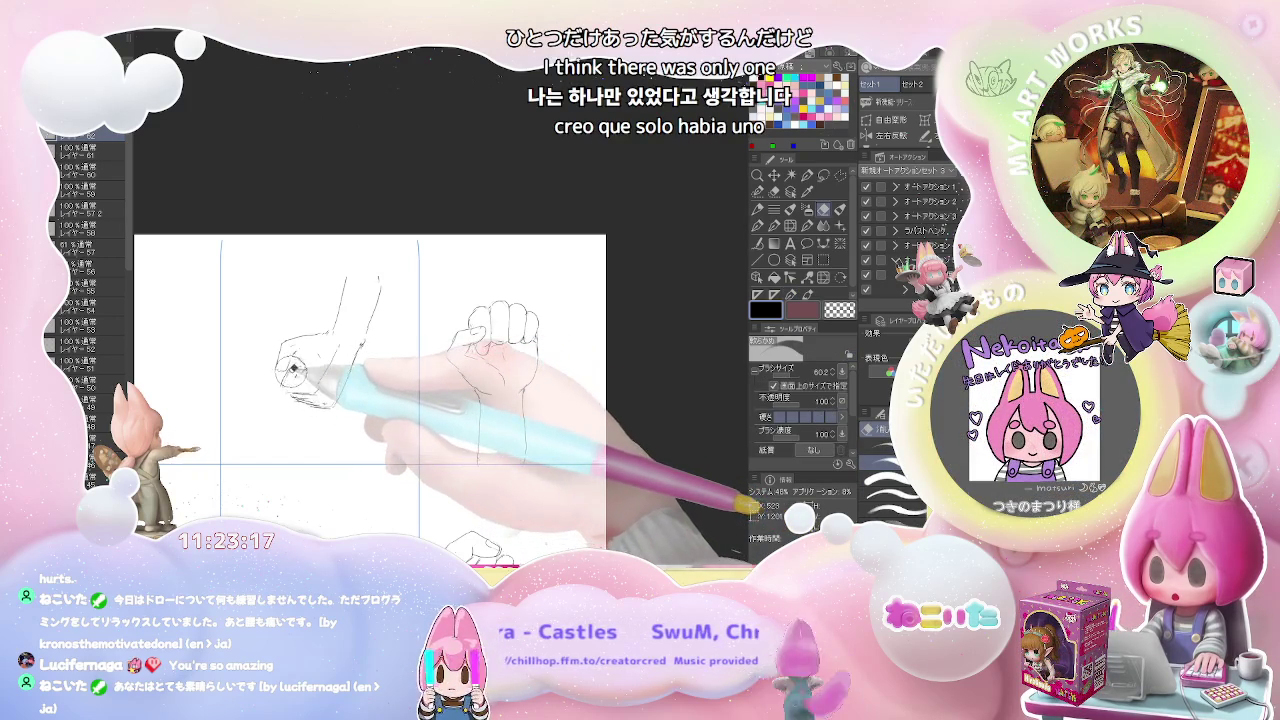
key("p")
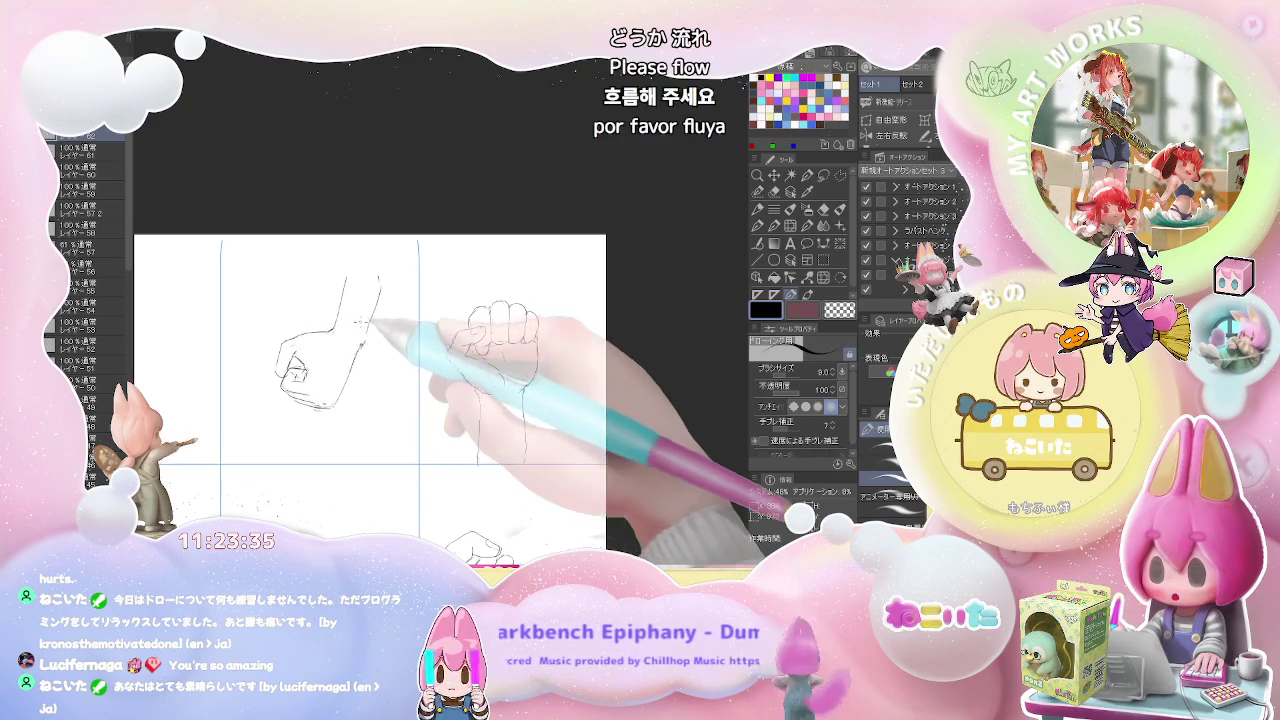
key("ctrl+minus")
key("ctrl+minus")
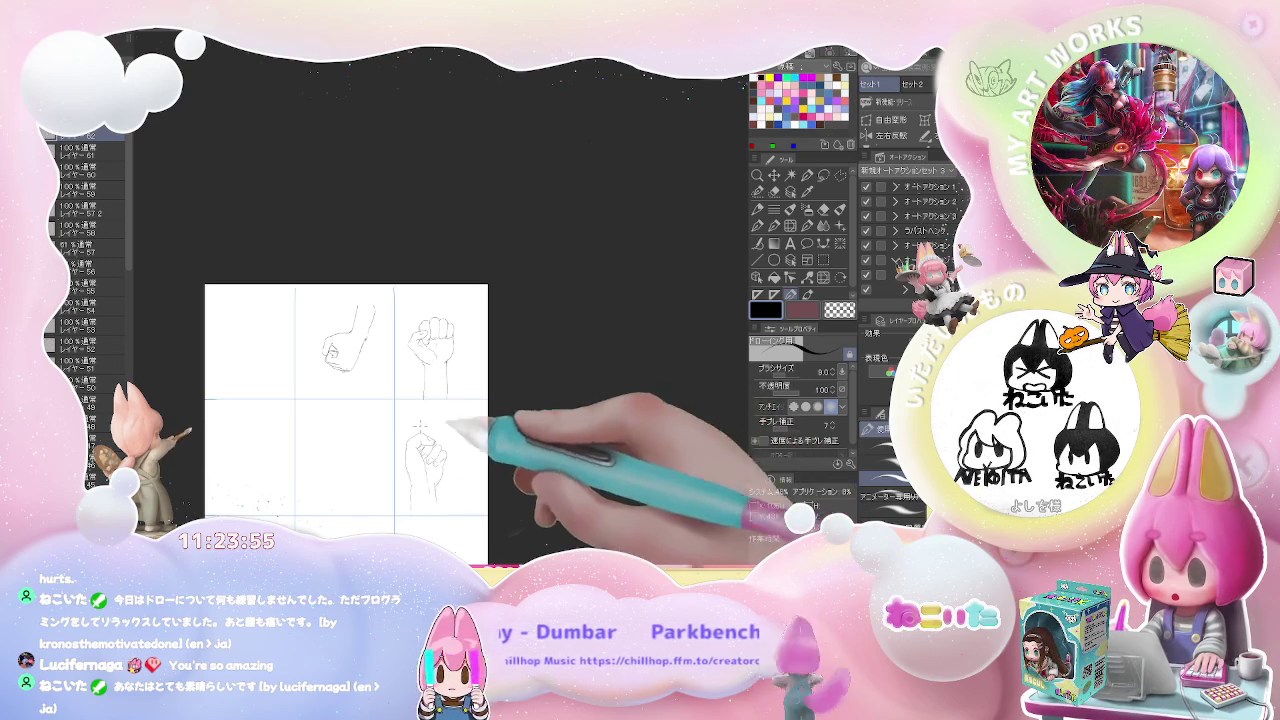
left_click_drag(352, 443, 362, 387)
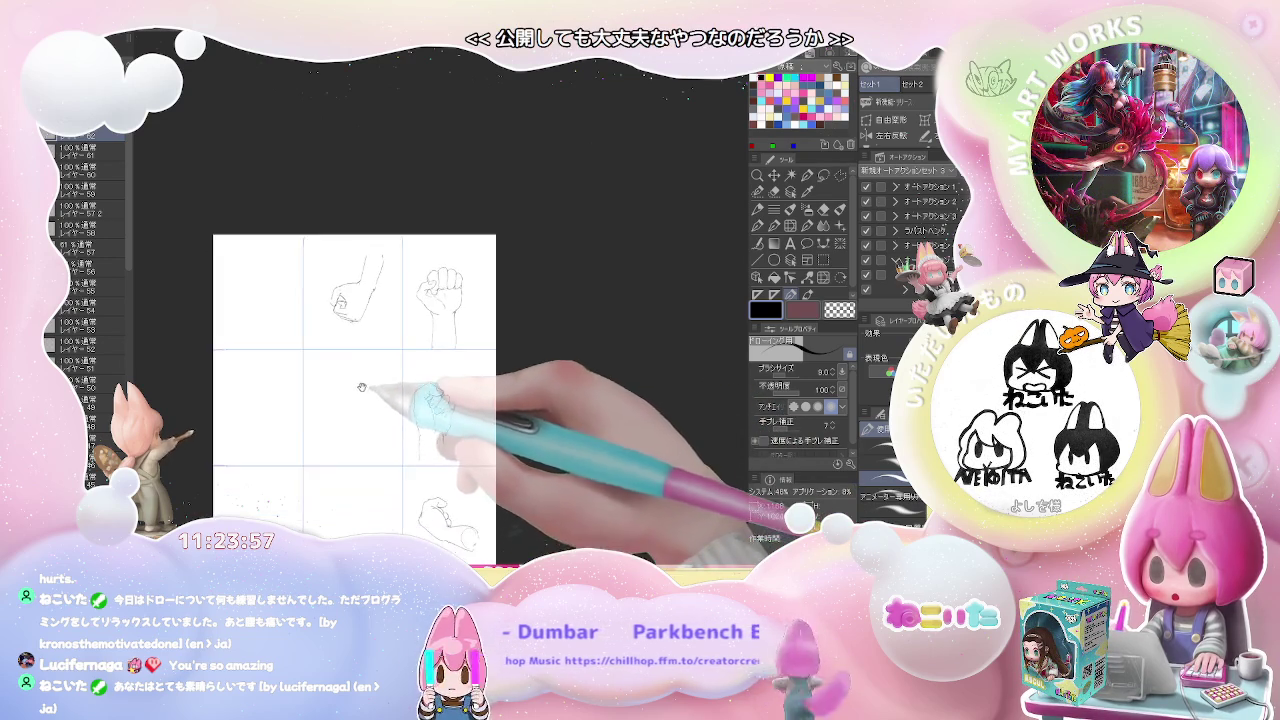
Step: Outline a front-view fist with knuckle marks in the centre cell, then zoom out over the grid
scroll(362, 387, "up", 1)
scroll(345, 383, "up", 2)
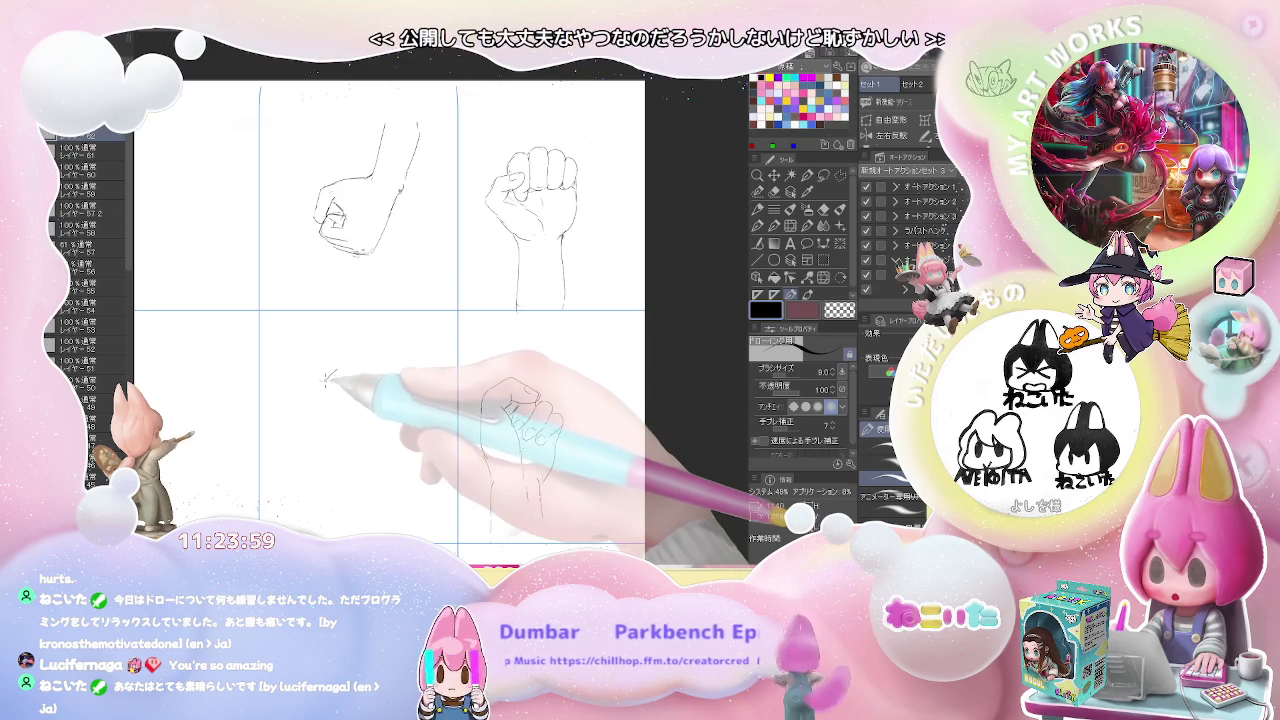
left_click_drag(335, 370, 318, 420)
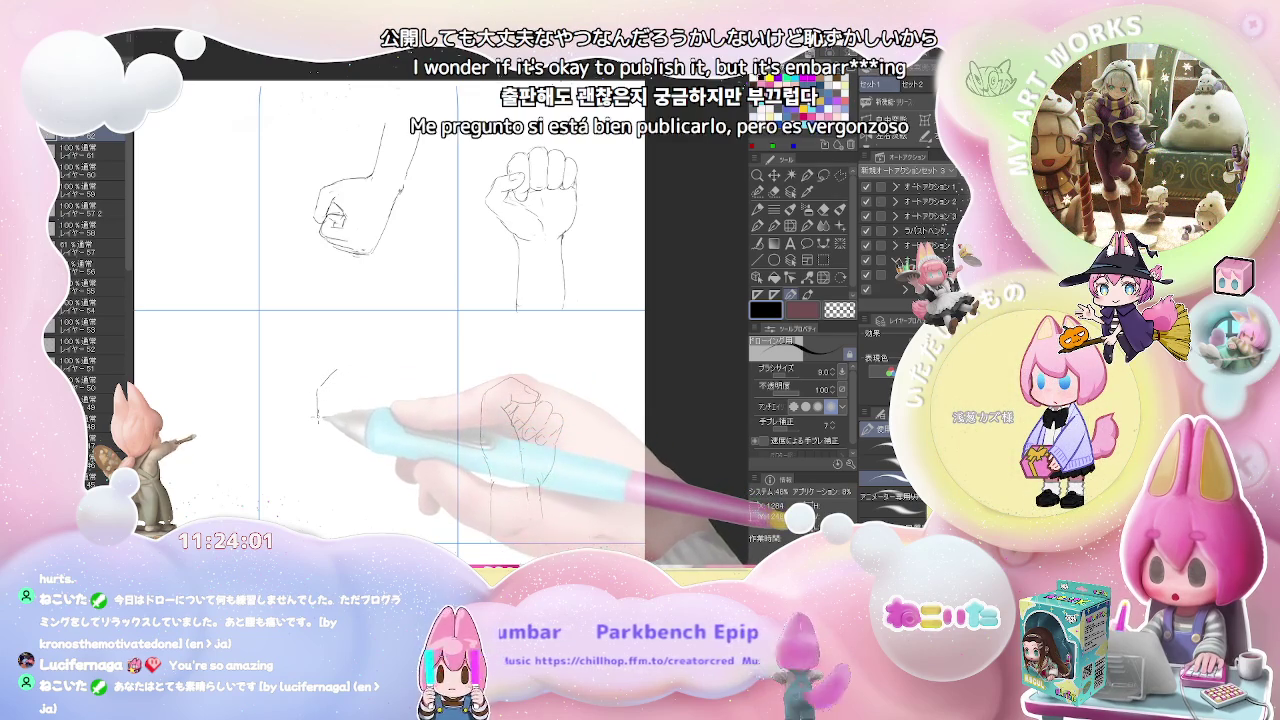
mouse_move(319, 398)
left_mouse_down()
mouse_move(334, 408)
mouse_move(335, 371)
mouse_move(345, 398)
left_mouse_up()
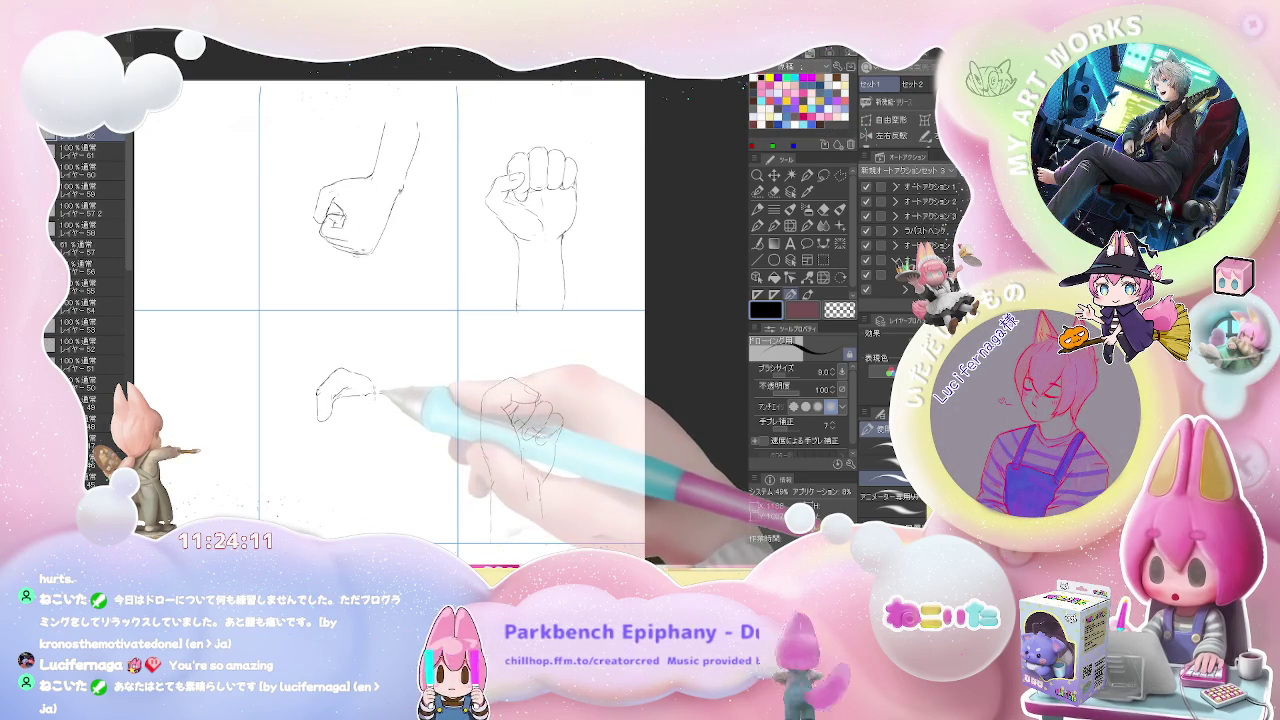
mouse_move(376, 396)
left_mouse_down()
mouse_move(344, 402)
mouse_move(350, 421)
left_mouse_up()
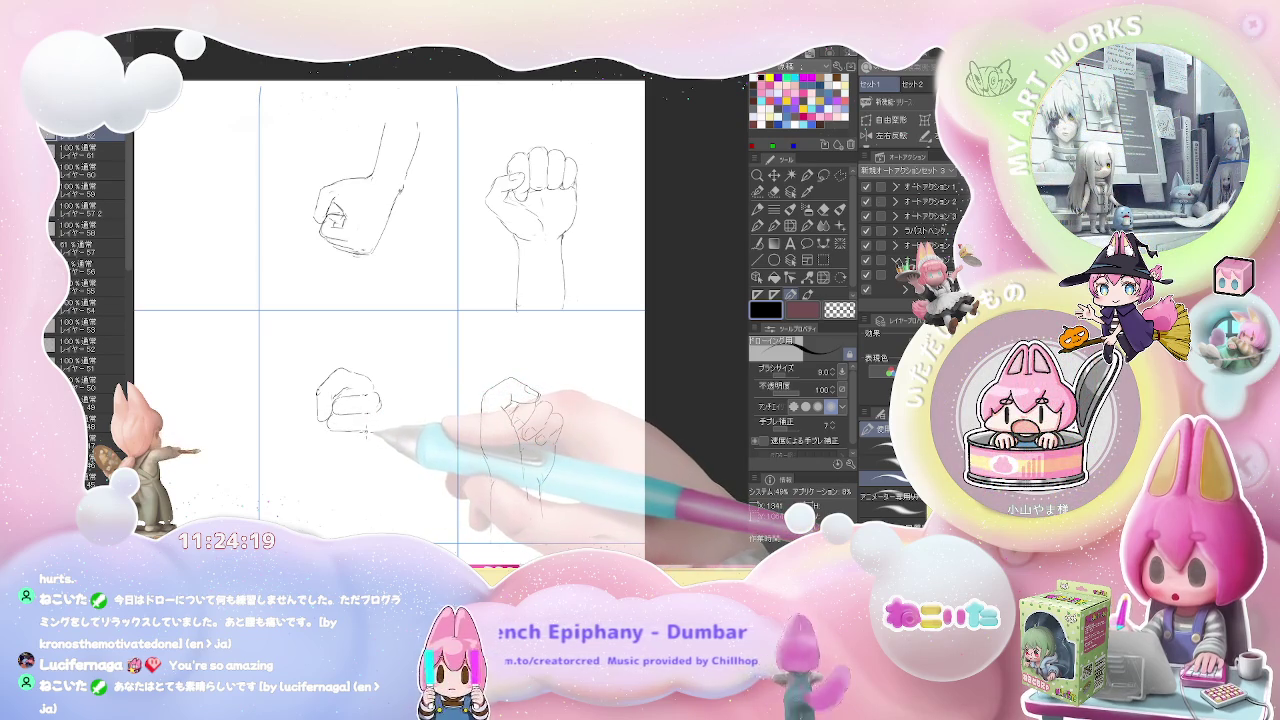
left_click_drag(385, 432, 326, 433)
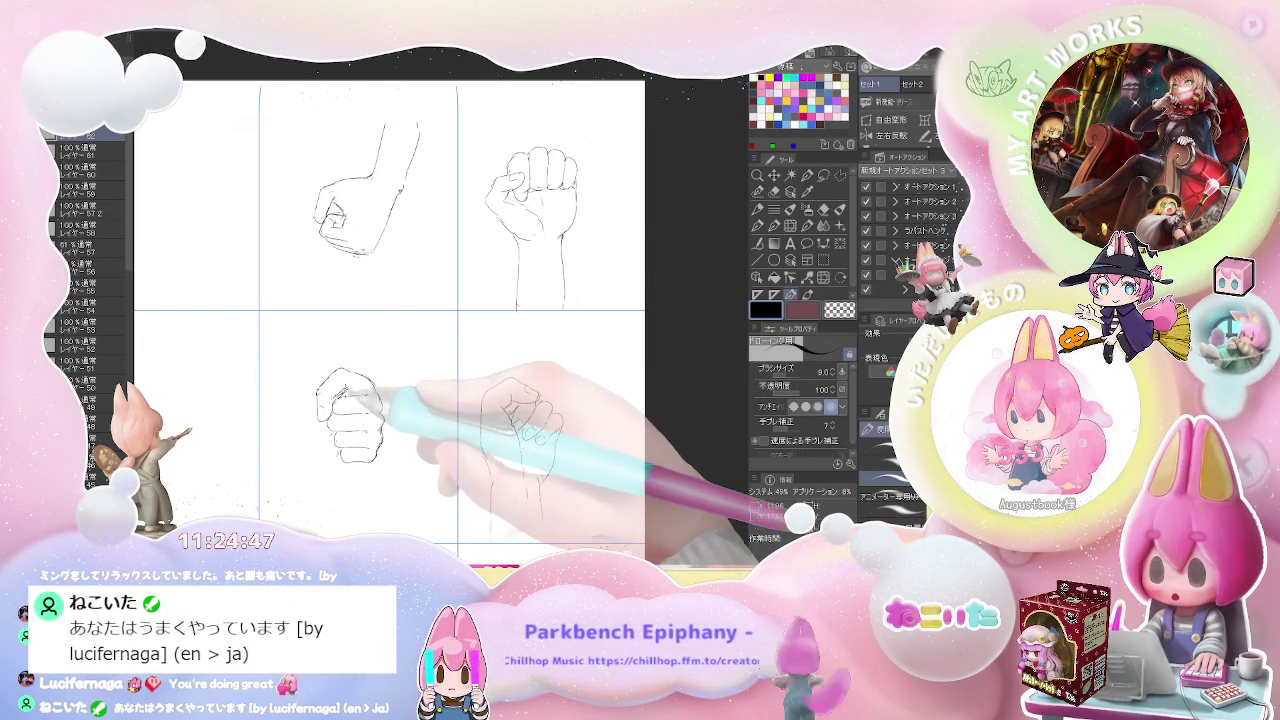
key("ctrl+minus")
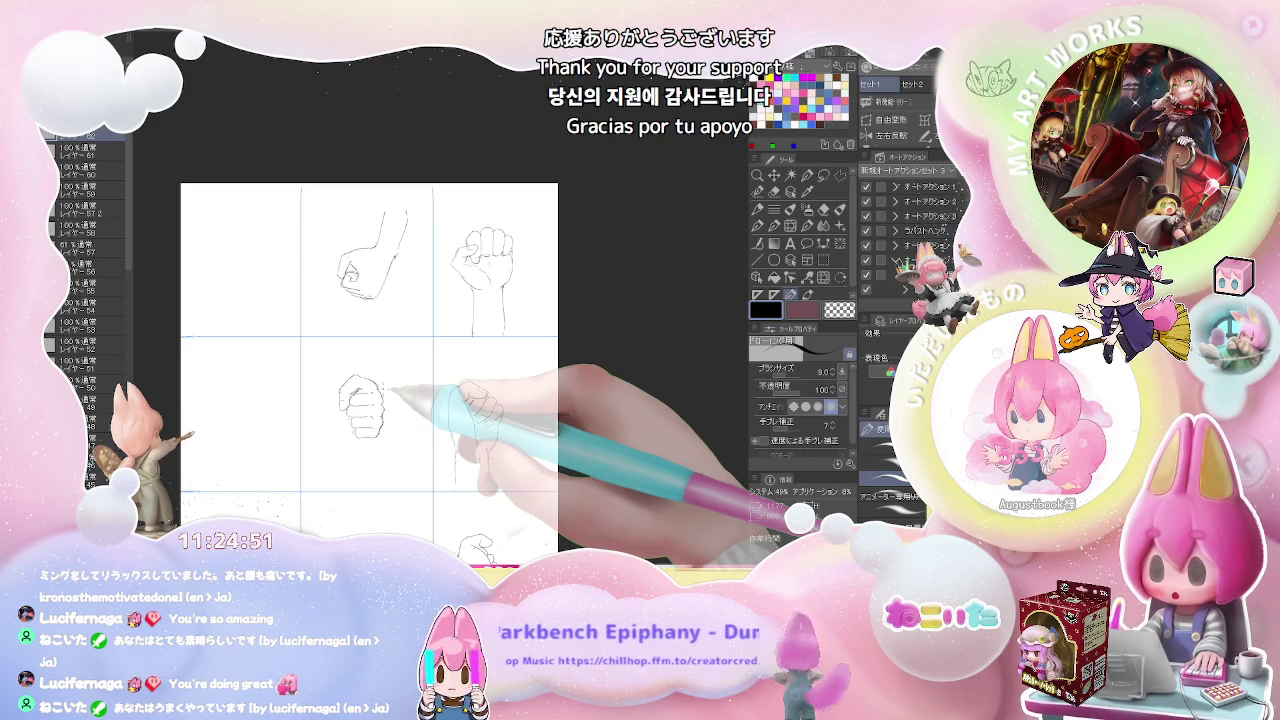
key("ctrl+minus")
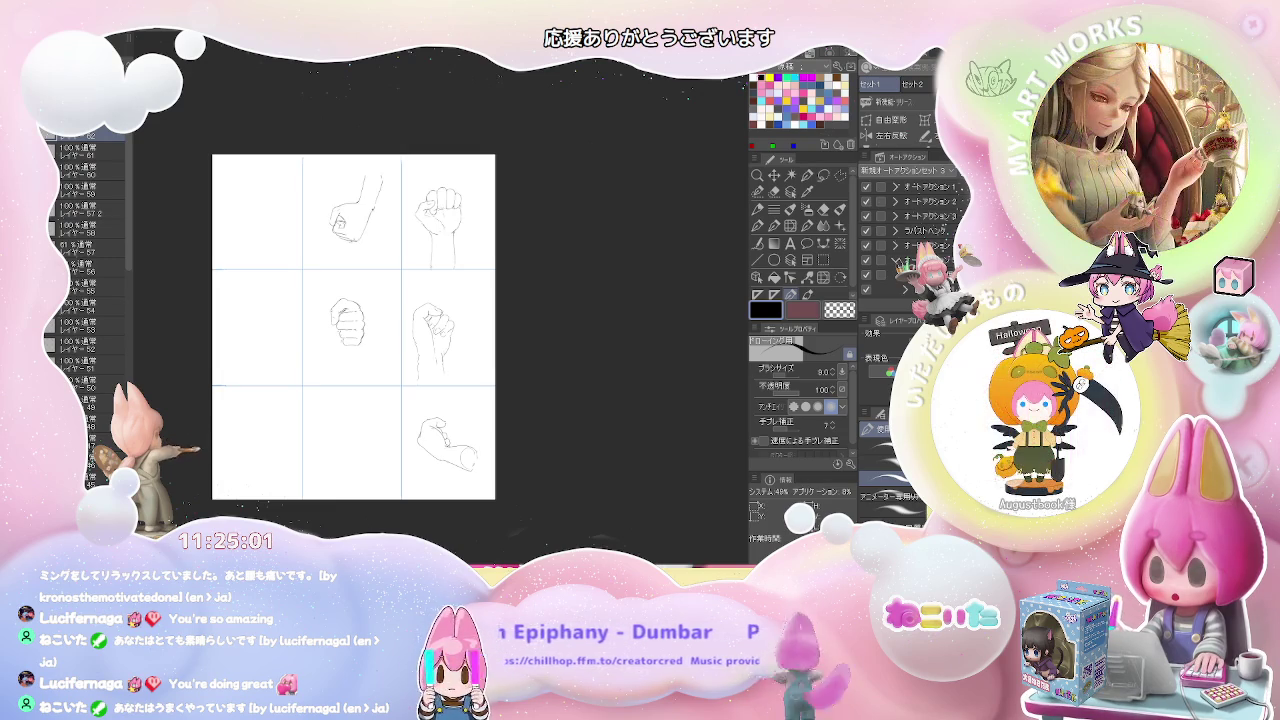
Step: Start a fist in the bottom-centre cell and draw two forearm lines beneath it
scroll(360, 419, "up", 3)
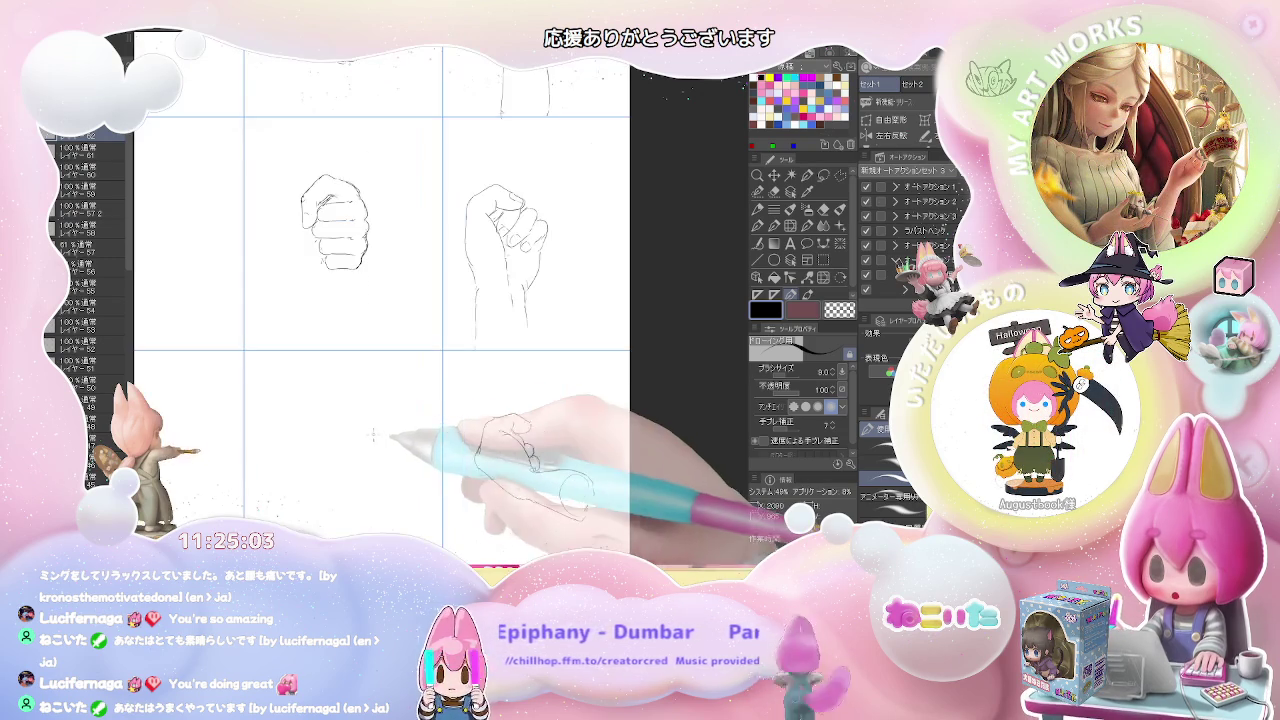
mouse_move(297, 417)
left_mouse_down()
mouse_move(309, 406)
mouse_move(313, 431)
mouse_move(306, 422)
left_mouse_up()
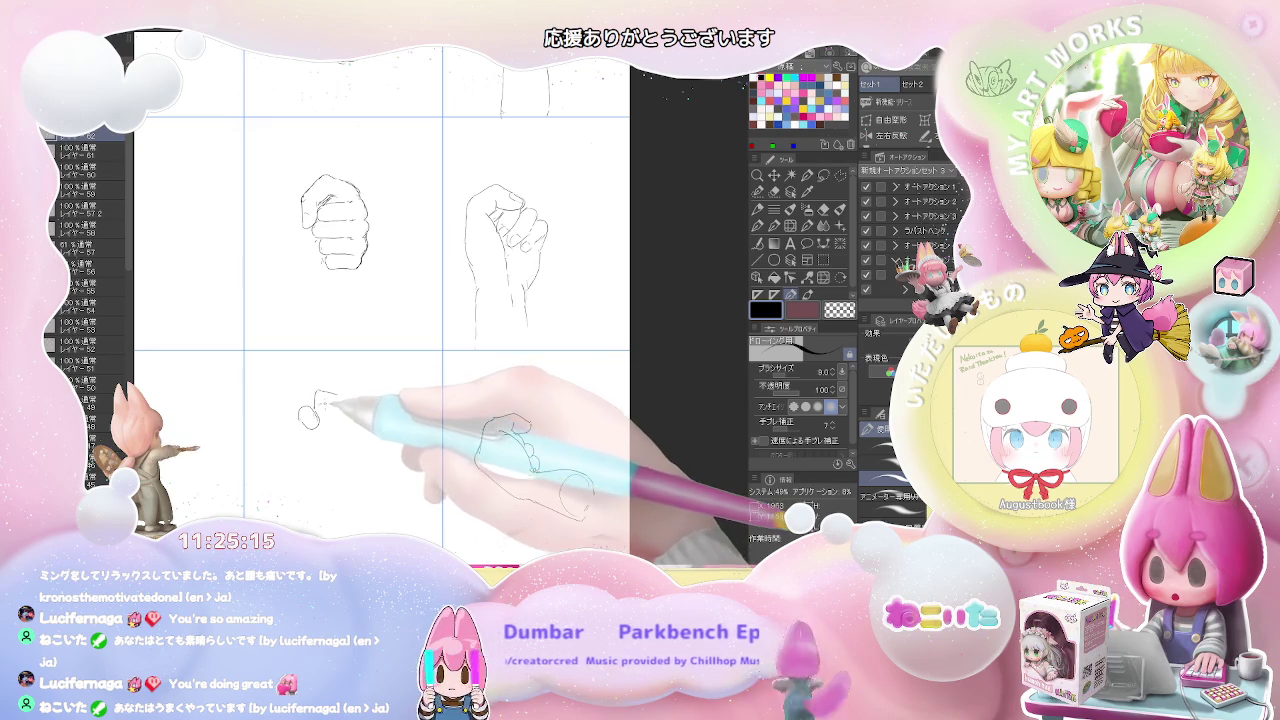
left_click_drag(320, 396, 334, 394)
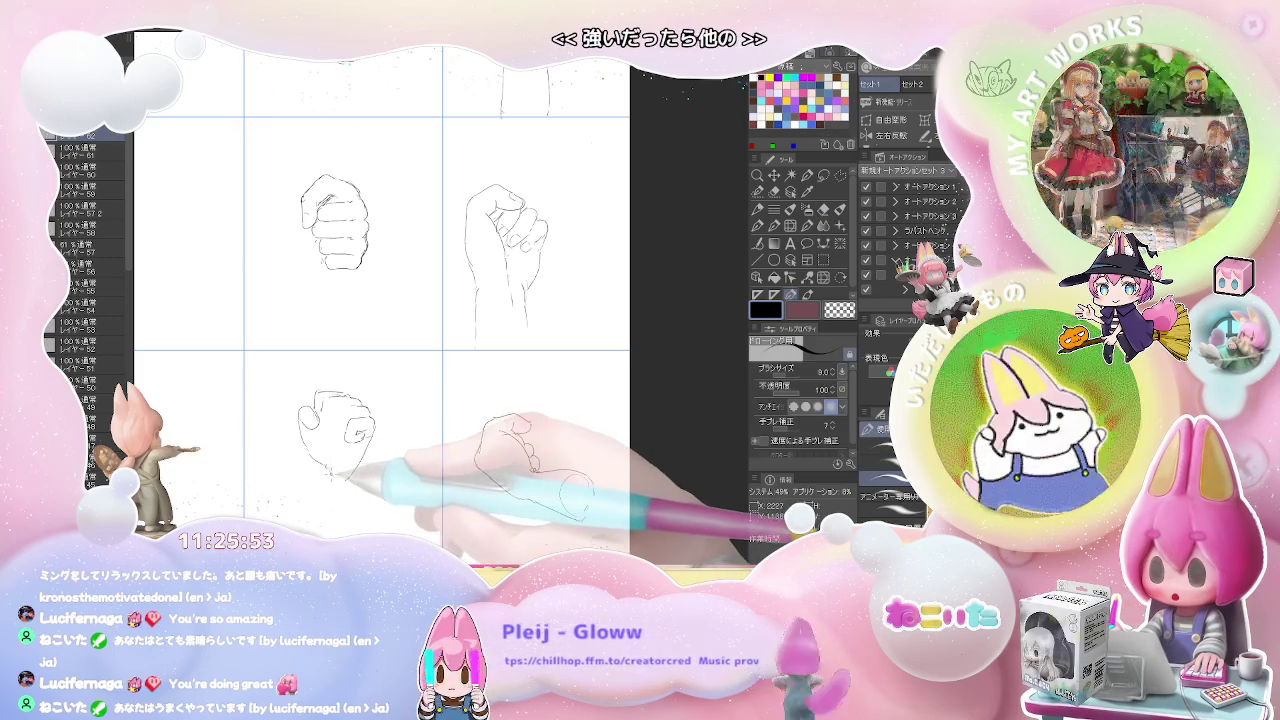
left_click_drag(322, 468, 306, 530)
left_click_drag(364, 472, 372, 530)
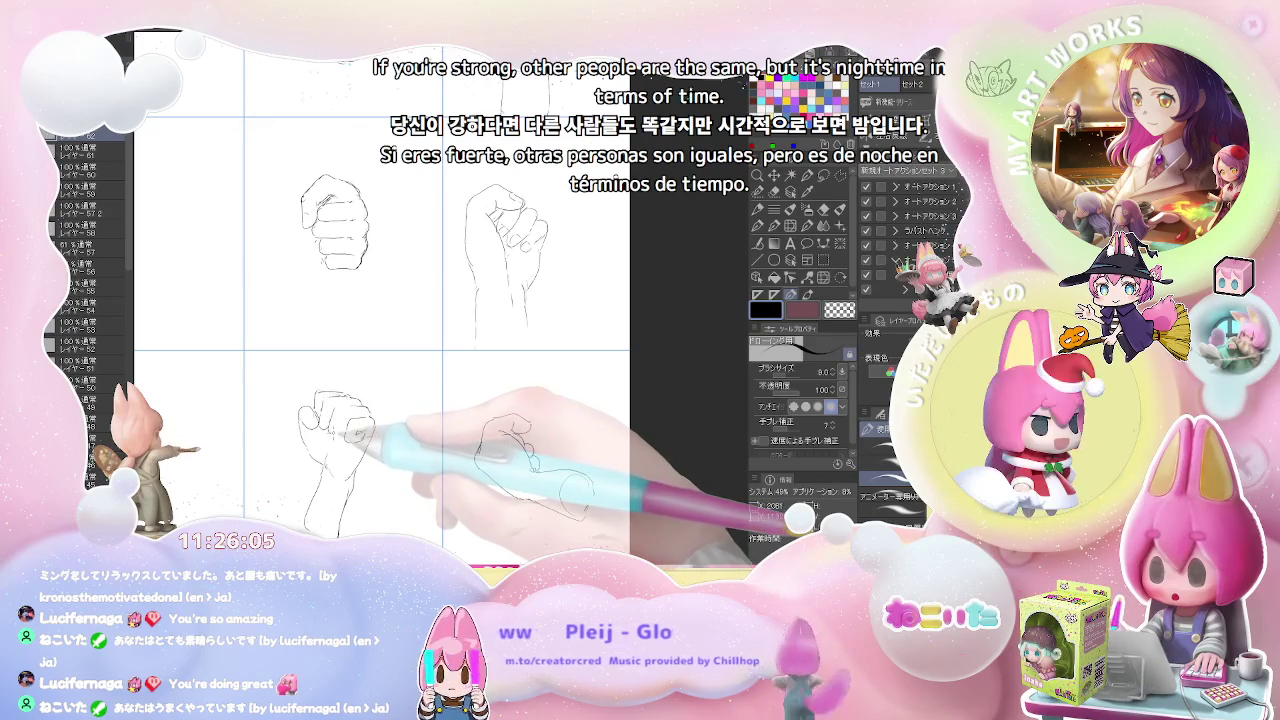
key("e")
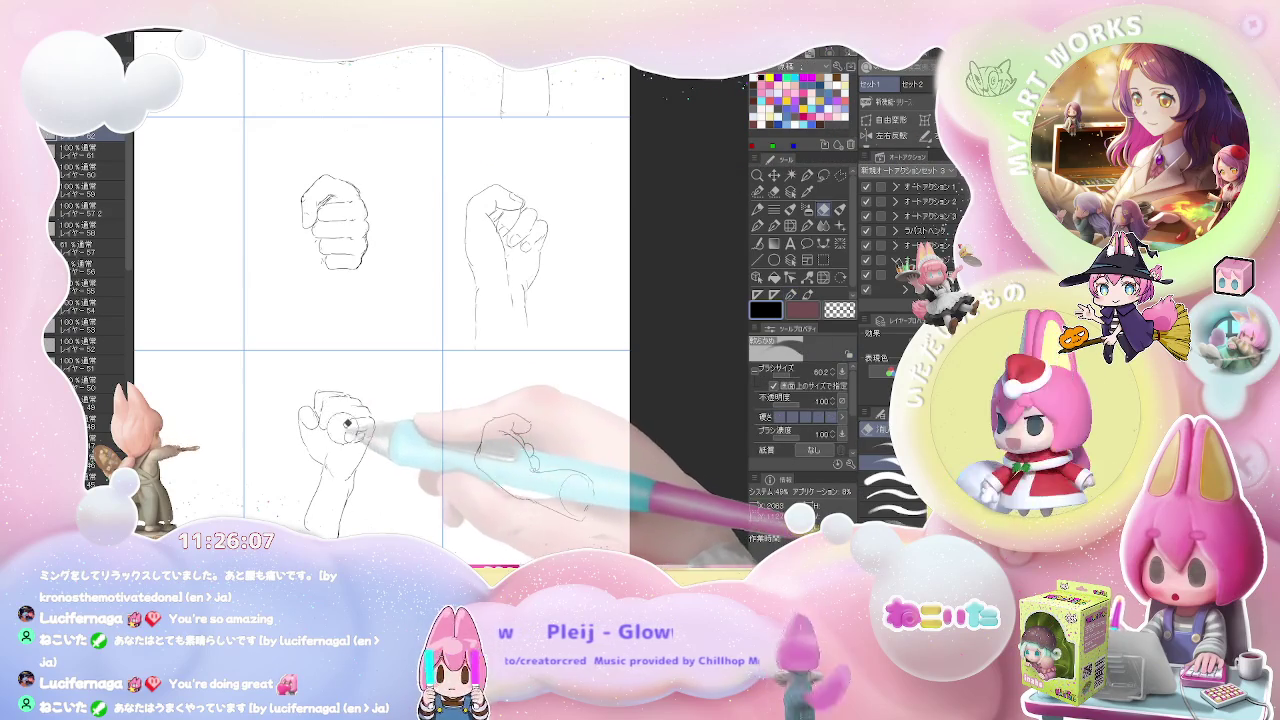
key("p")
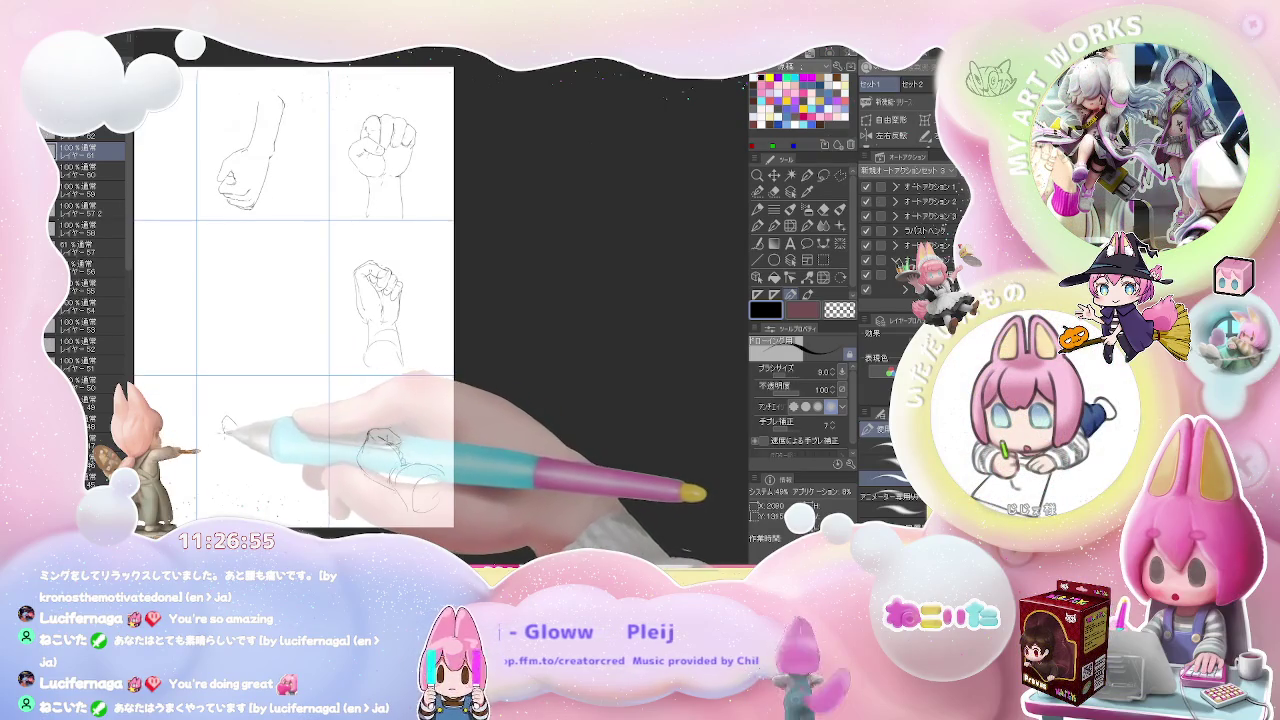
Step: Begin a fresh bottom-centre fist with knuckle lines and reduce the pencil size to 8.0
left_click_drag(228, 415, 236, 455)
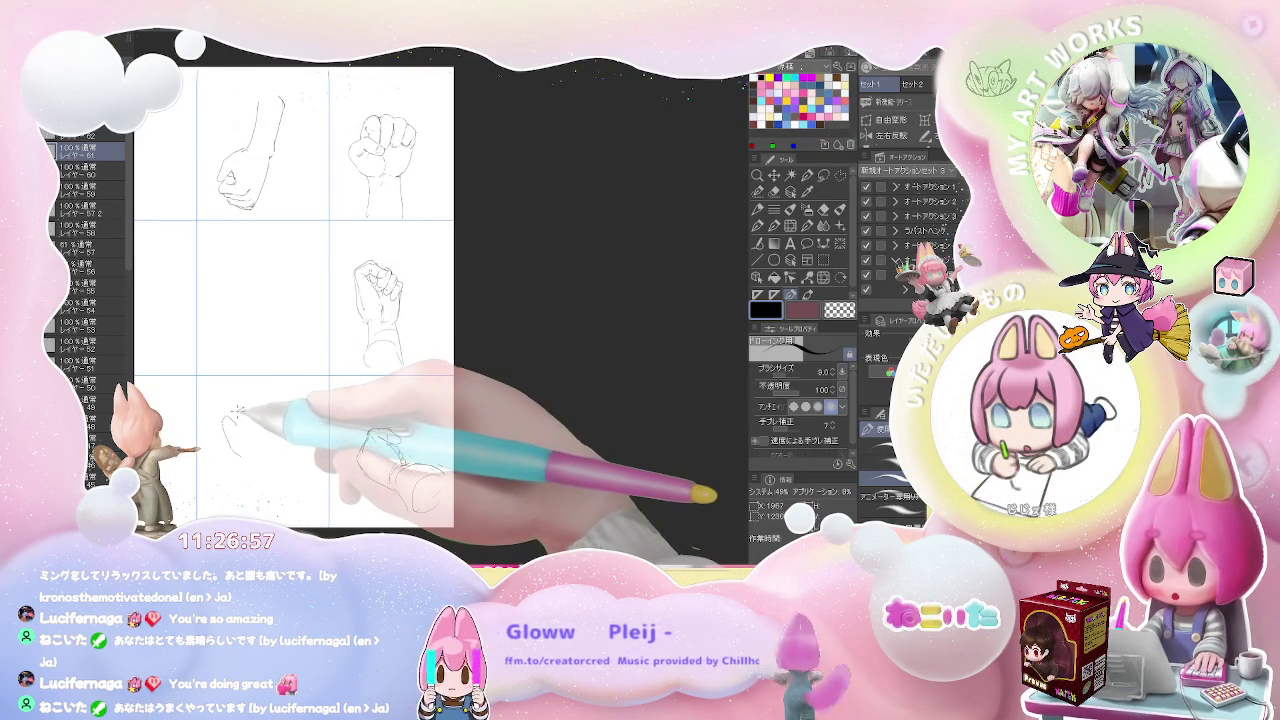
mouse_move(265, 411)
left_mouse_down()
mouse_move(255, 416)
mouse_move(278, 408)
left_mouse_up()
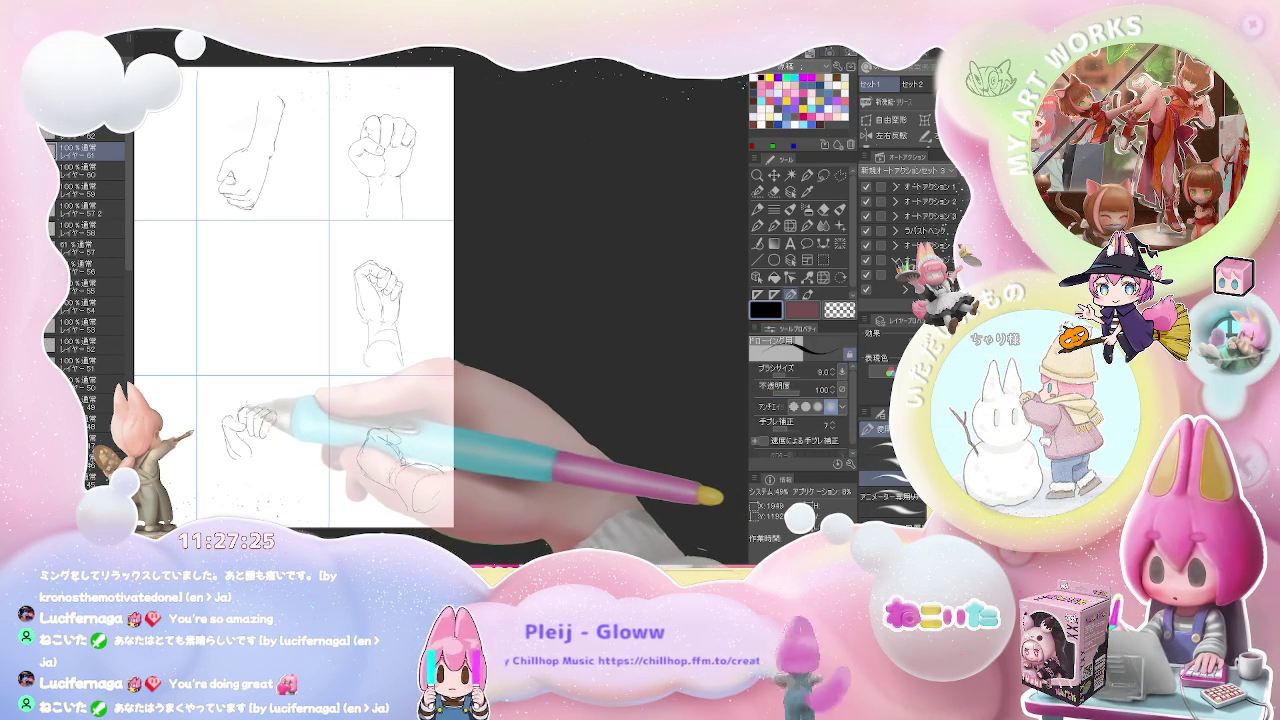
left_click_drag(242, 410, 274, 418)
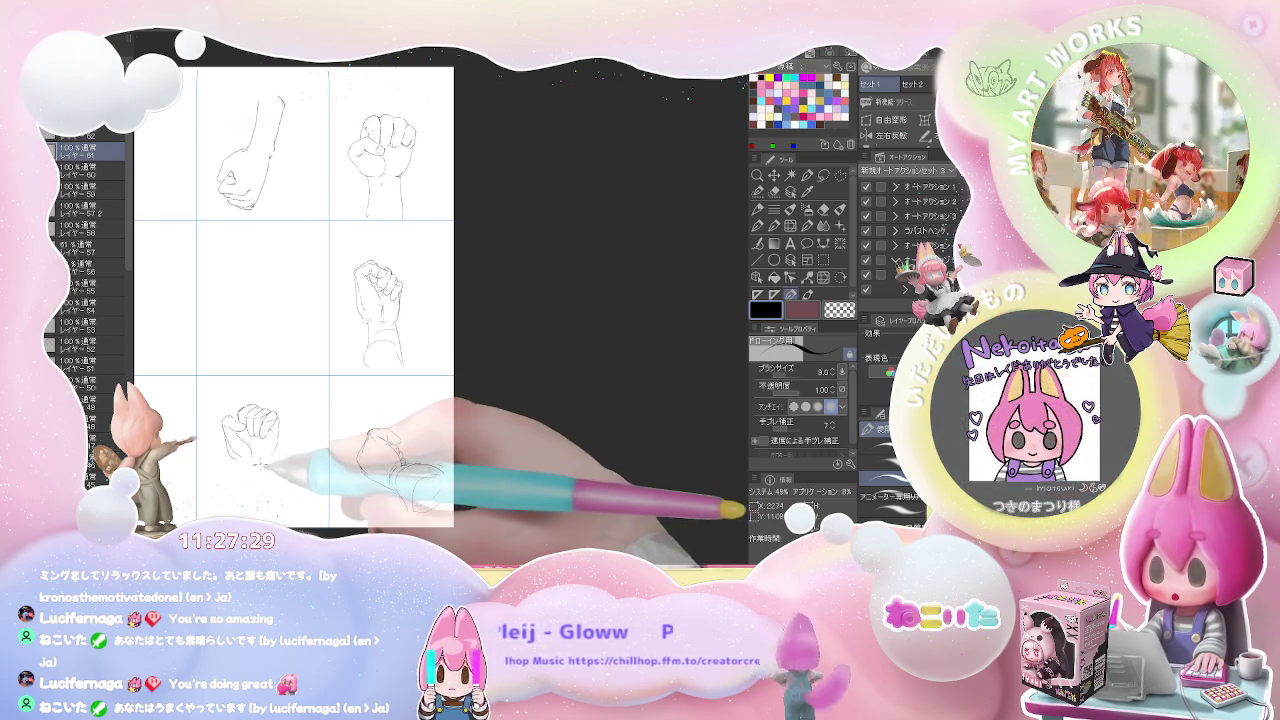
key("e")
key("p")
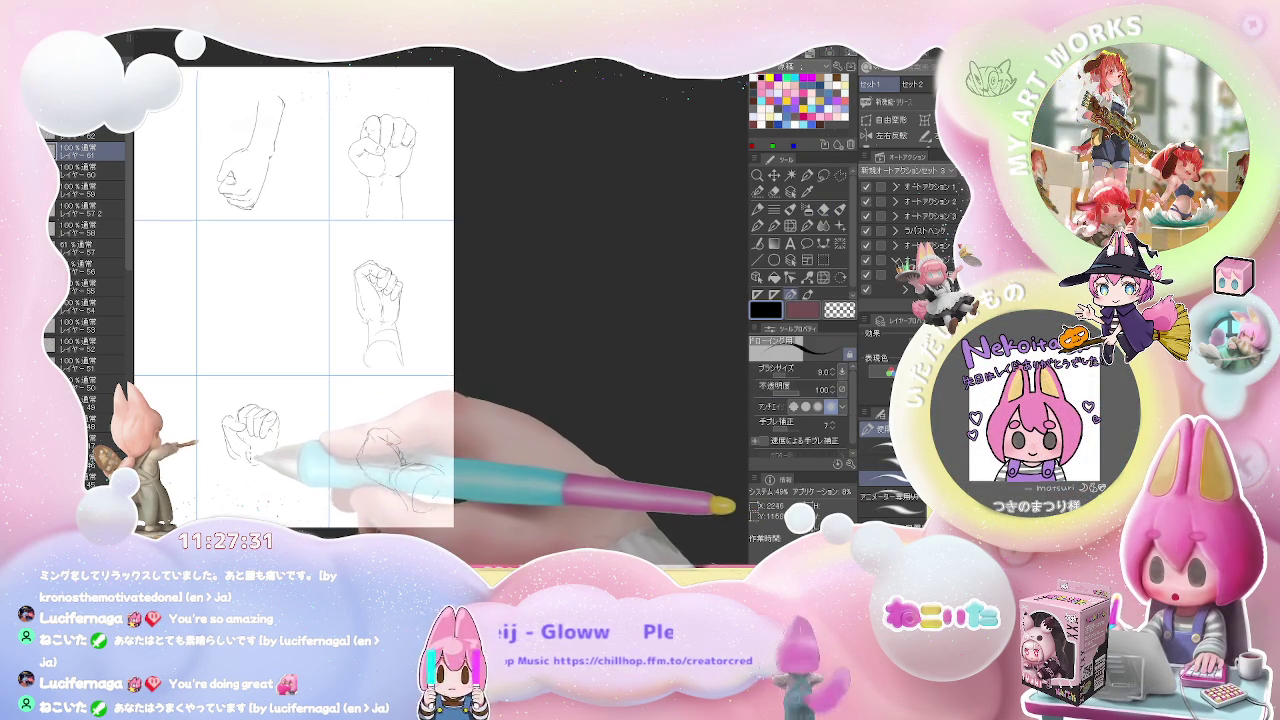
key("bracketleft")
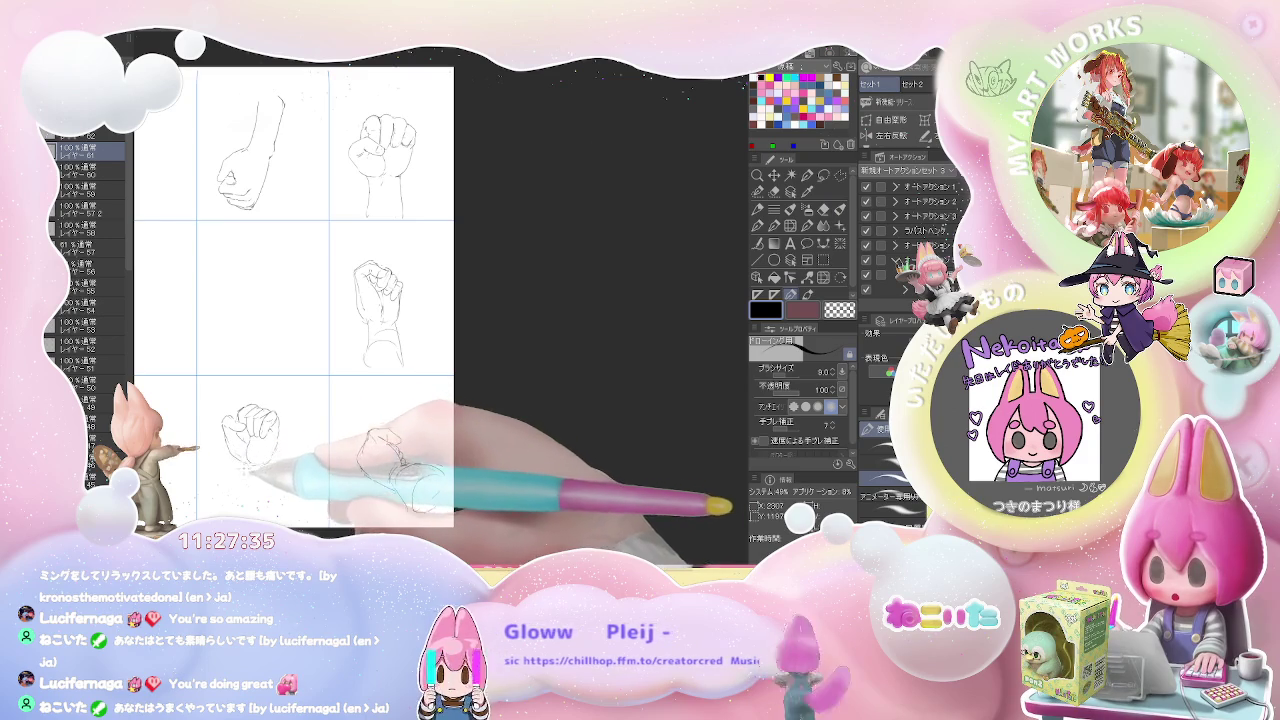
Step: Draw the wrist below the bottom-centre fist and zoom out to view the page
left_click_drag(232, 470, 234, 512)
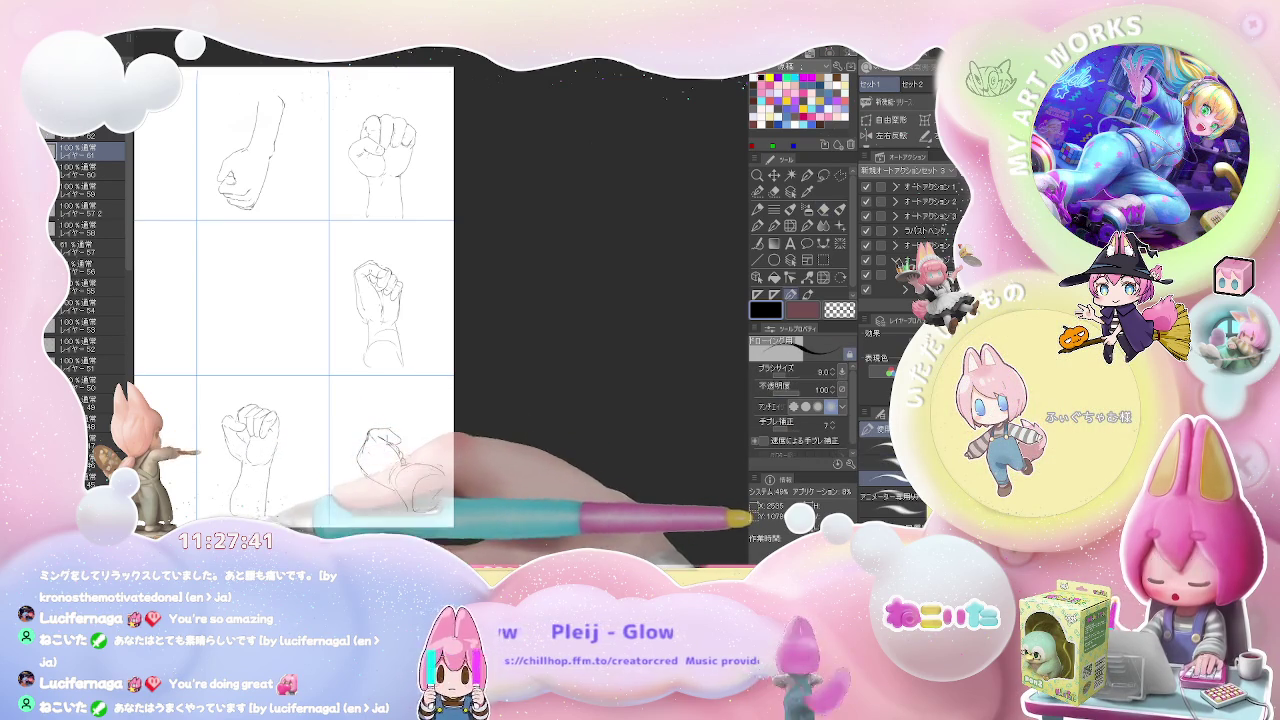
key("ctrl+minus")
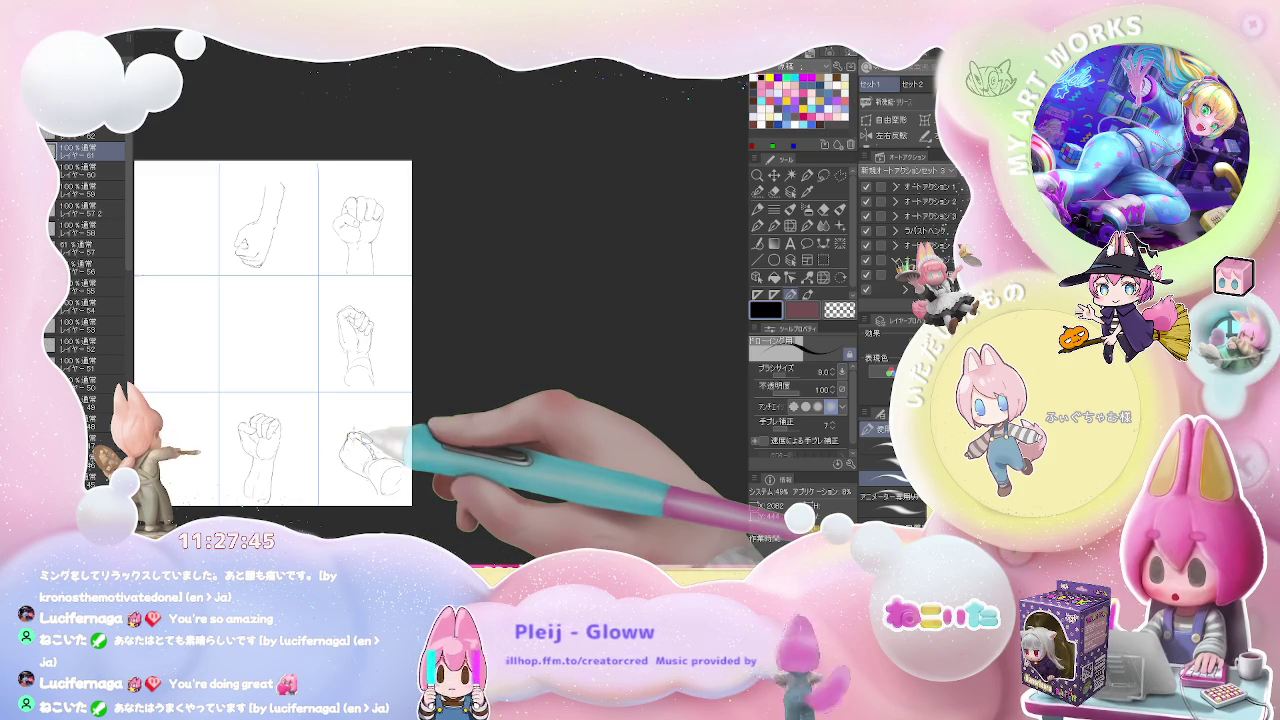
key("ctrl+plus")
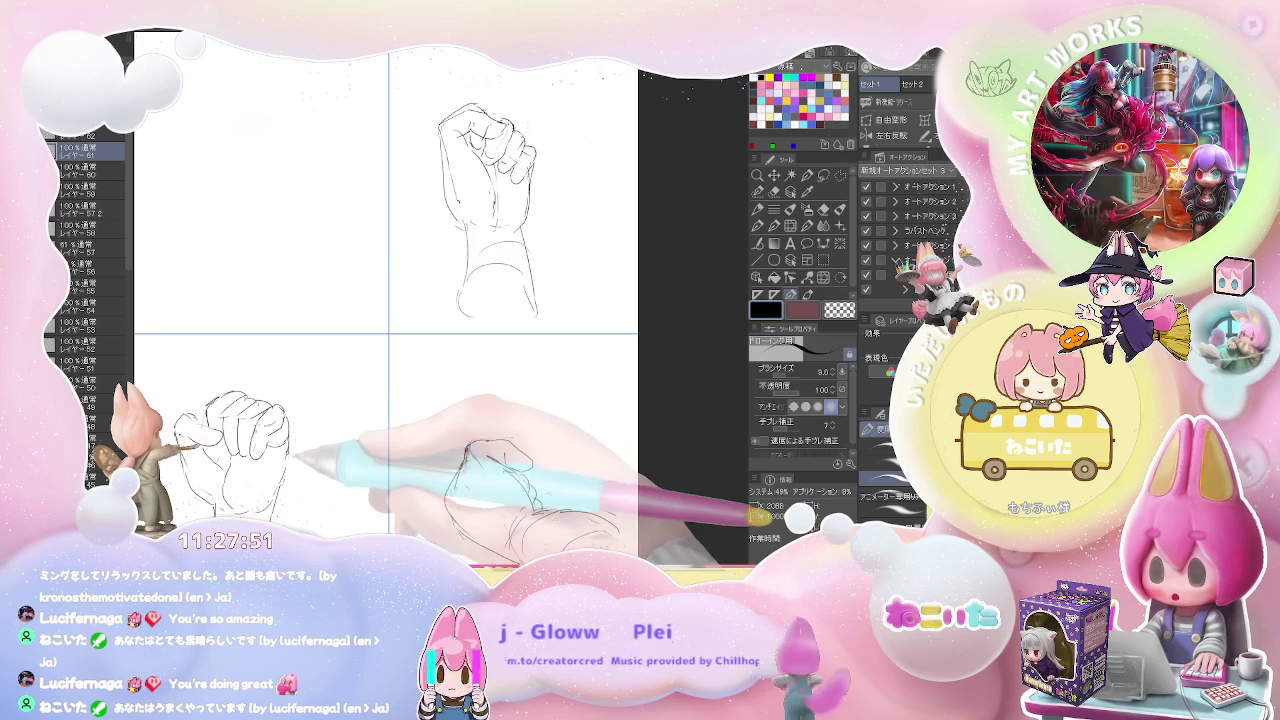
key("ctrl+minus")
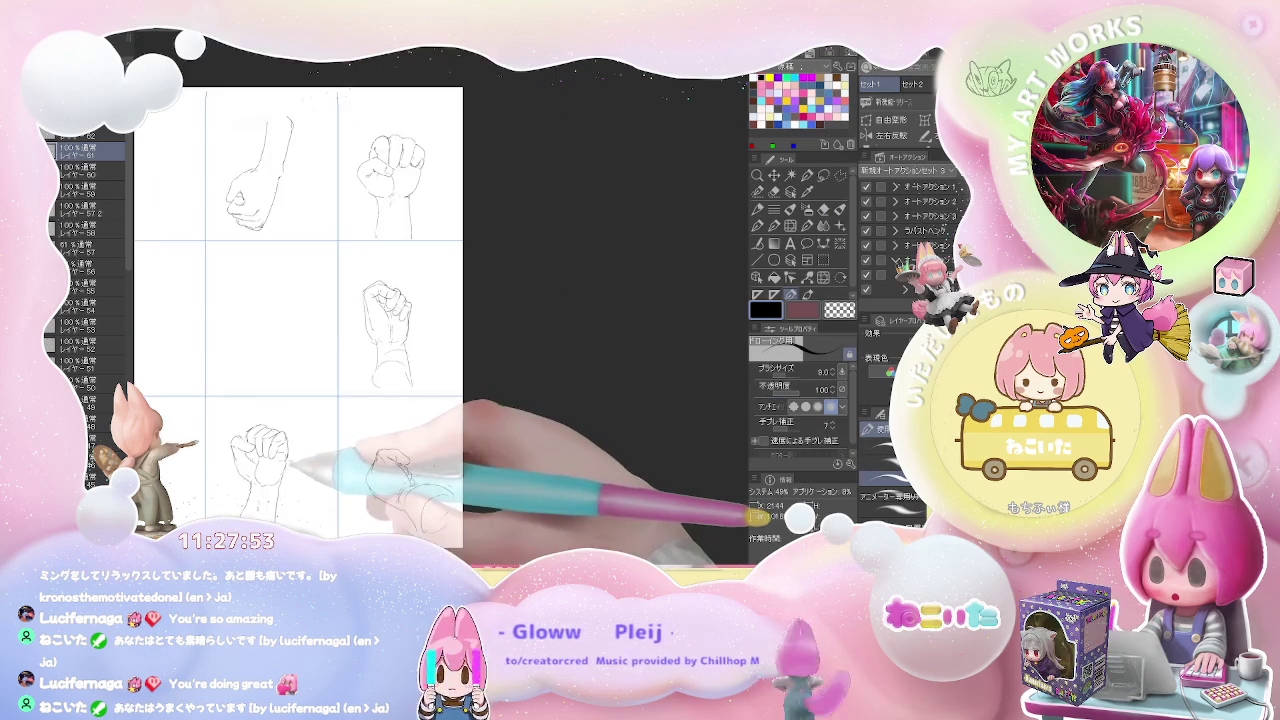
key("ctrl+minus")
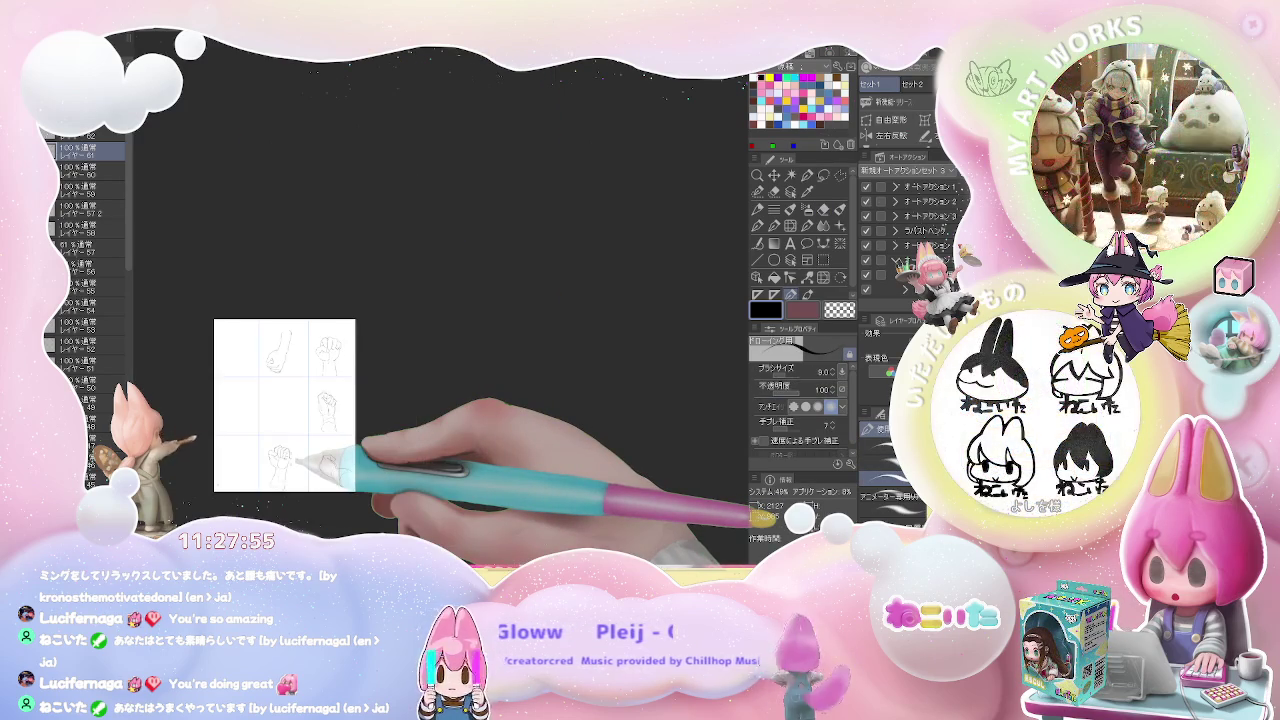
key("ctrl+plus")
key("ctrl+minus")
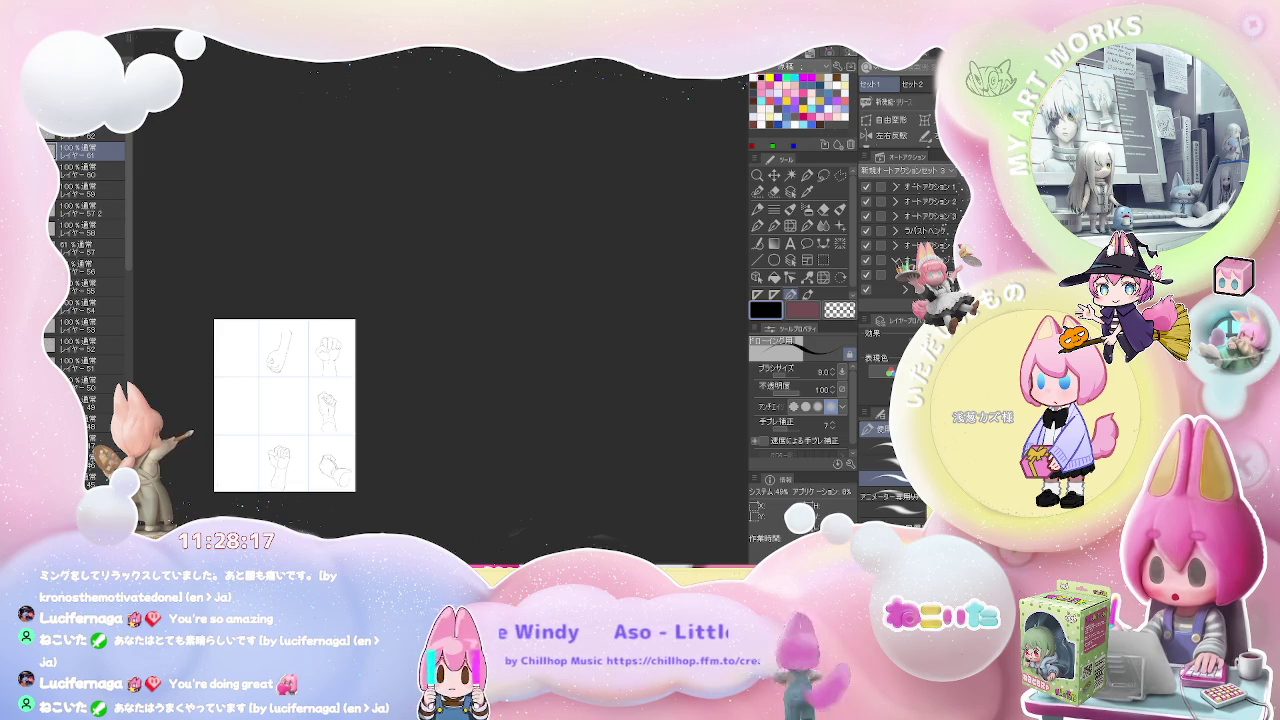
scroll(237, 347, "up", 2)
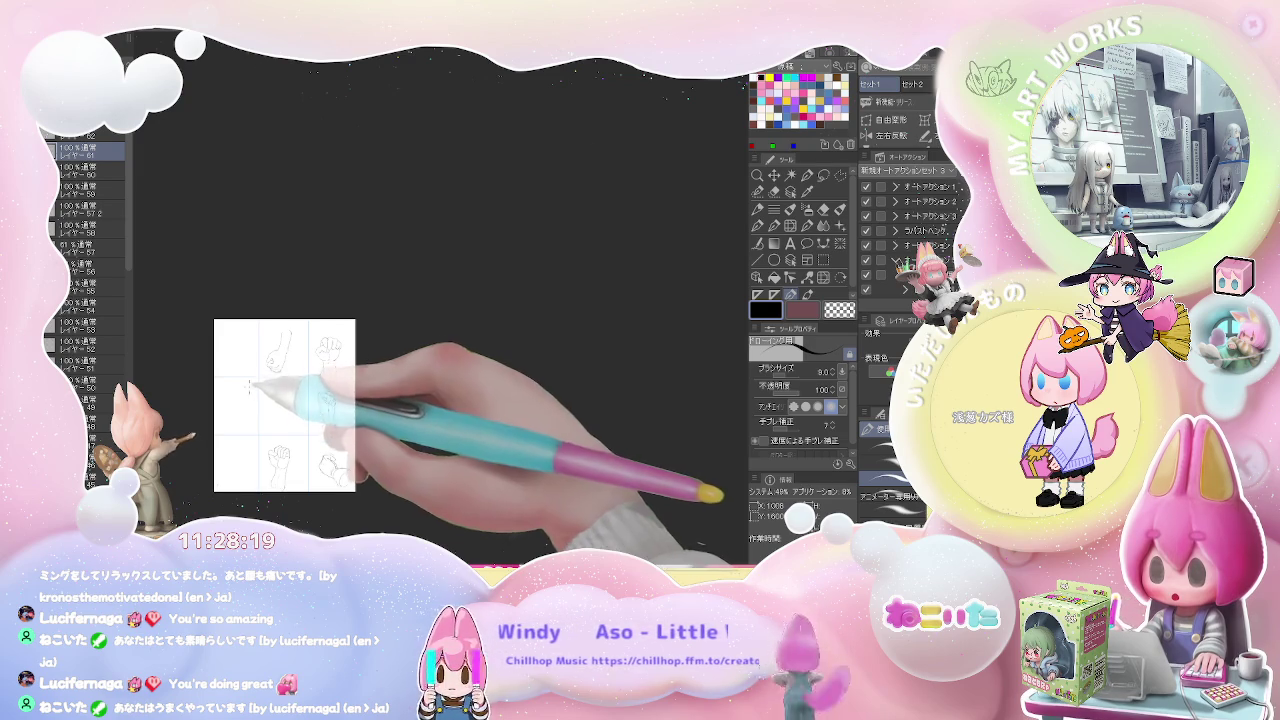
Step: Refine the lines of the top-left fist sketch and add small marks below it
scroll(237, 347, "up", 2)
scroll(210, 322, "up", 2)
left_click_drag(210, 322, 241, 304)
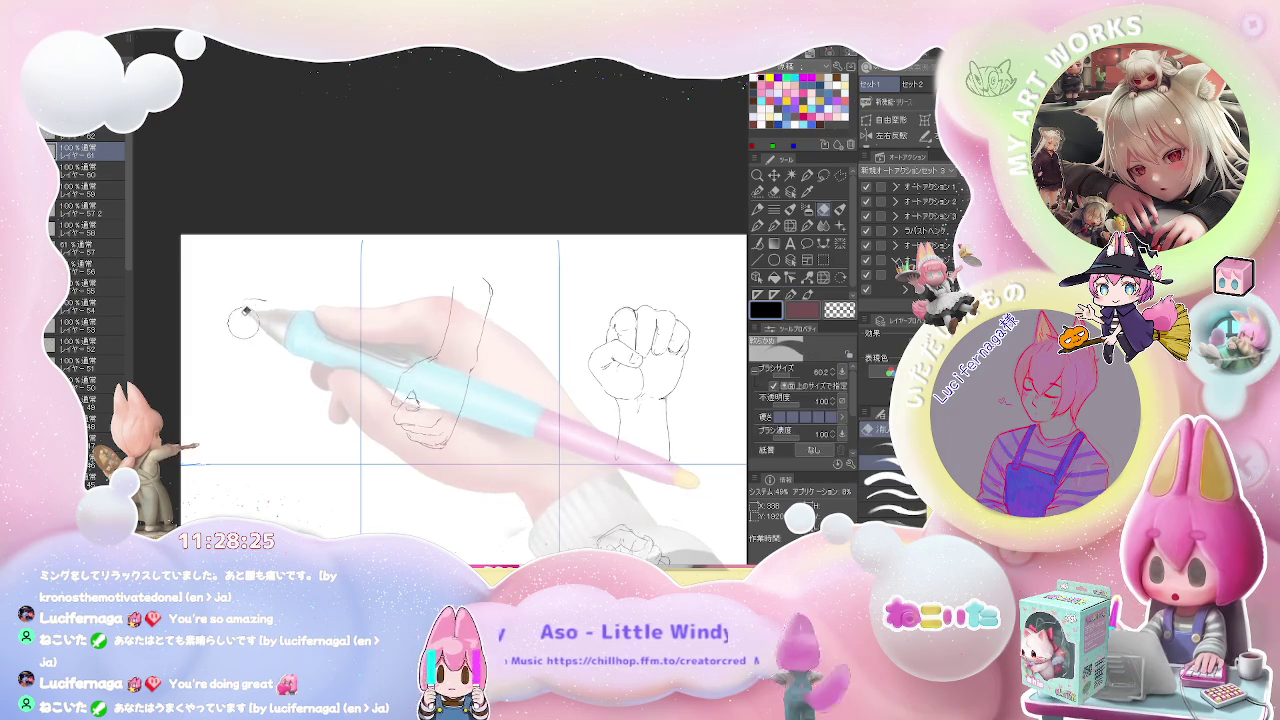
left_click_drag(243, 302, 238, 311)
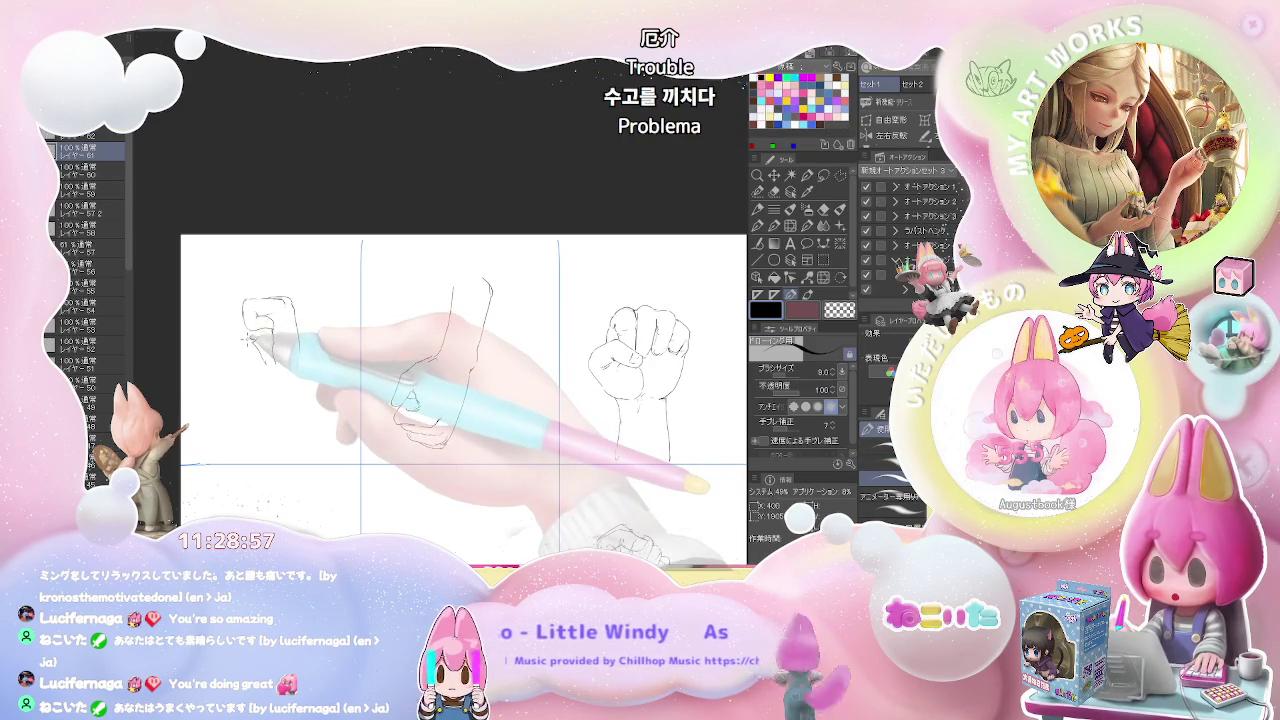
left_click_drag(241, 326, 238, 345)
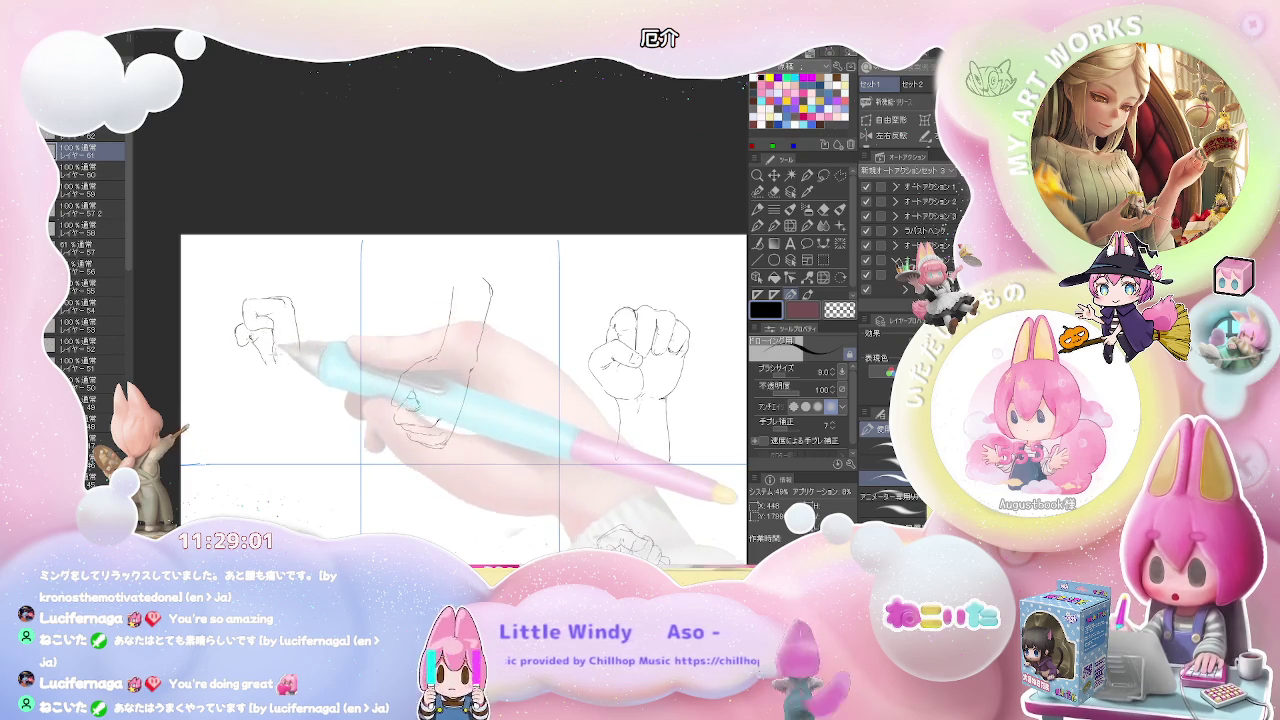
left_click_drag(265, 362, 269, 371)
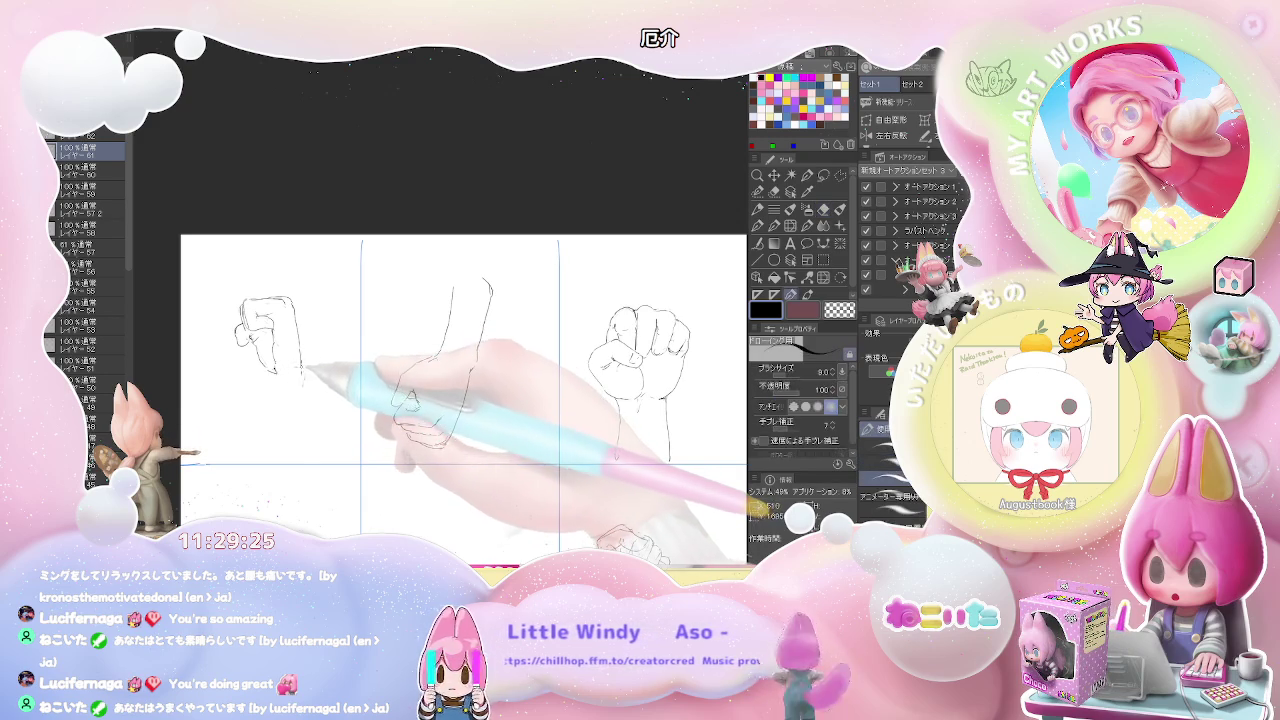
Step: Extend both forearm lines down toward the lower guide and touch up the fist's top
left_click_drag(280, 388, 278, 455)
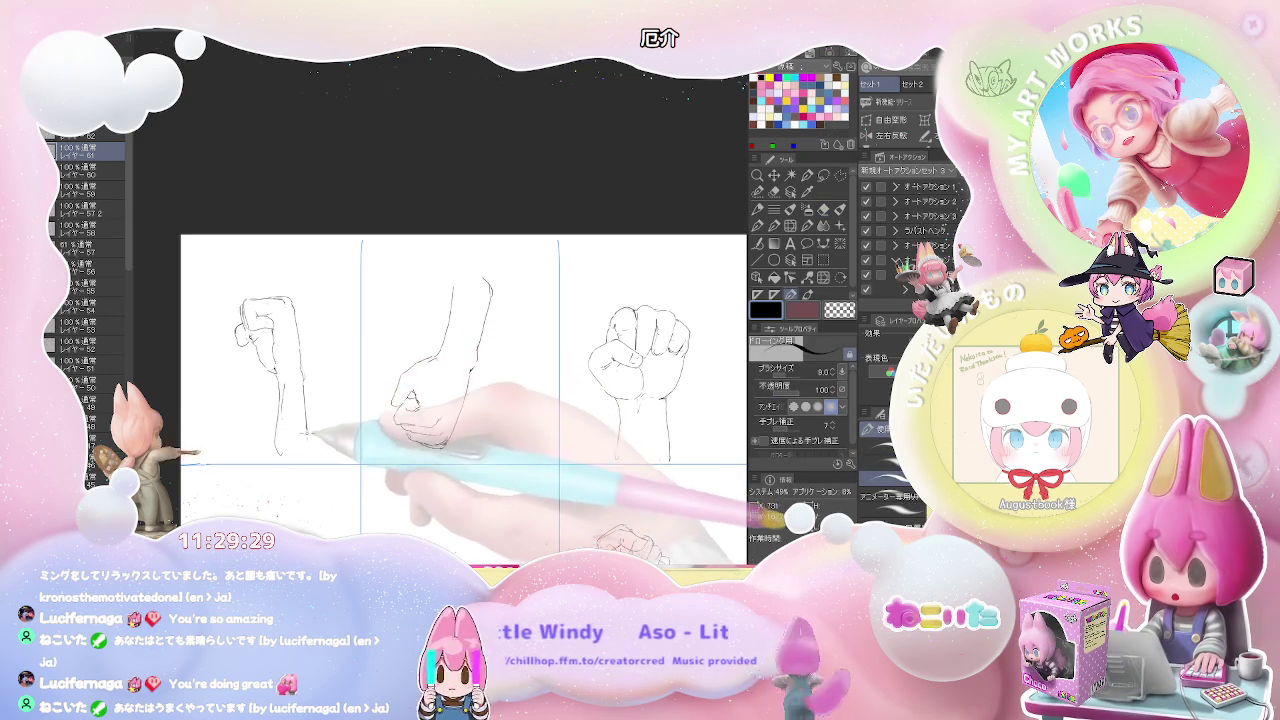
left_click_drag(302, 385, 306, 455)
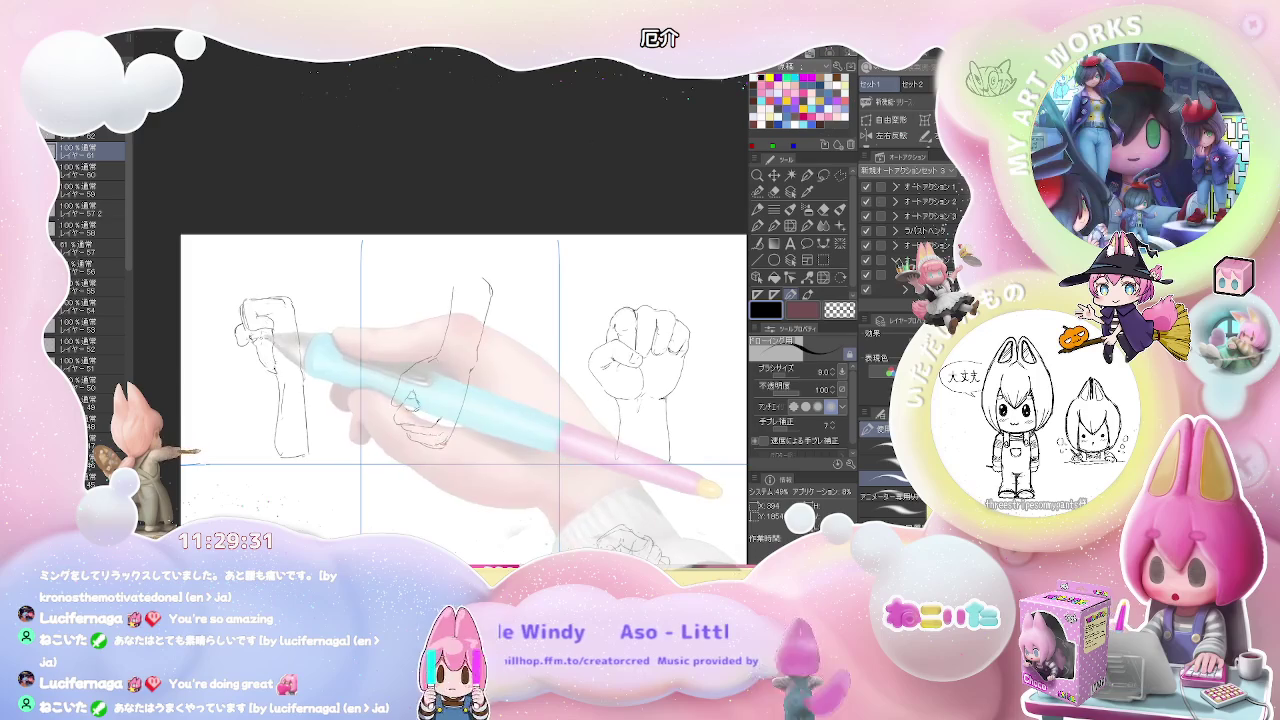
left_click_drag(300, 364, 288, 332)
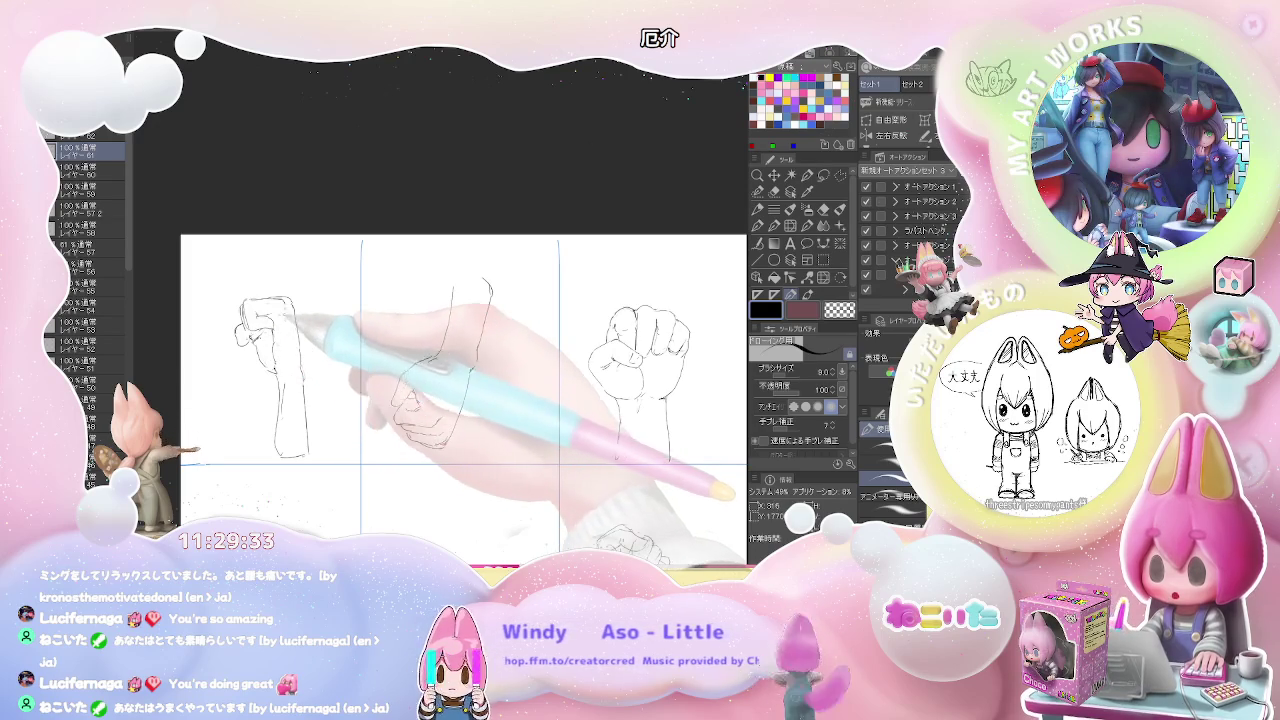
key("ctrl+minus")
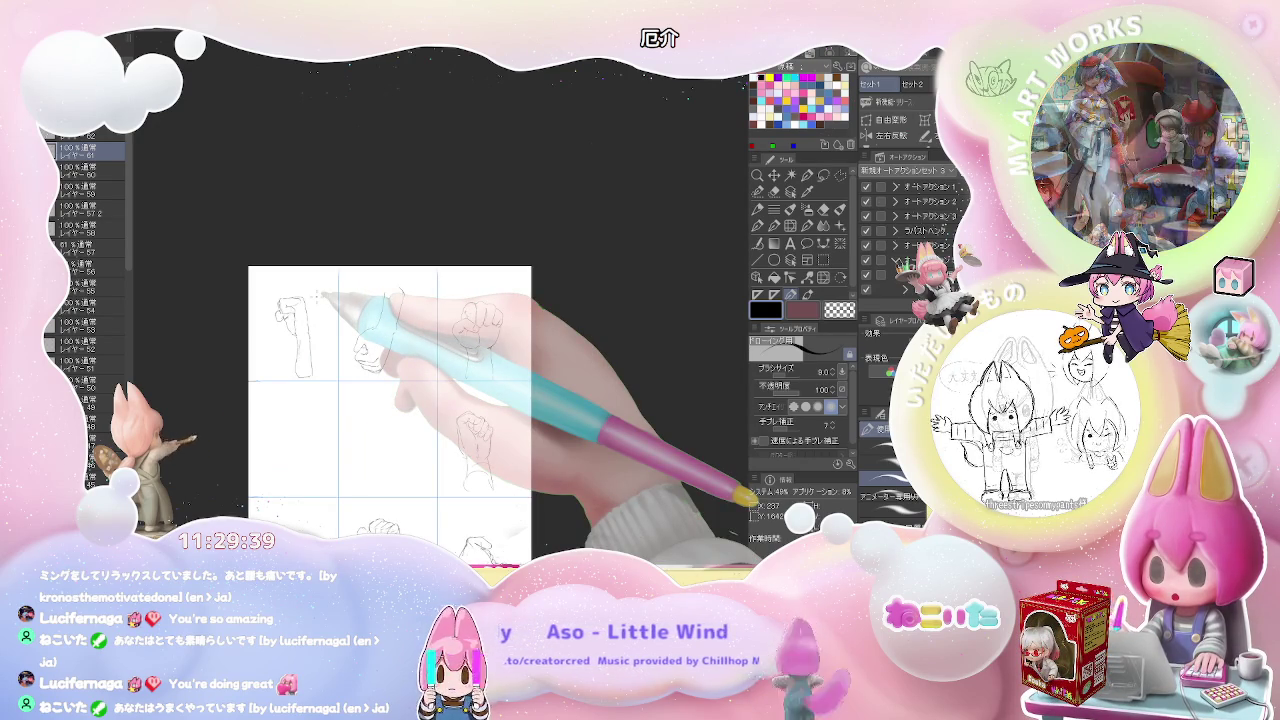
scroll(320, 296, "up", 2)
scroll(300, 322, "up", 3)
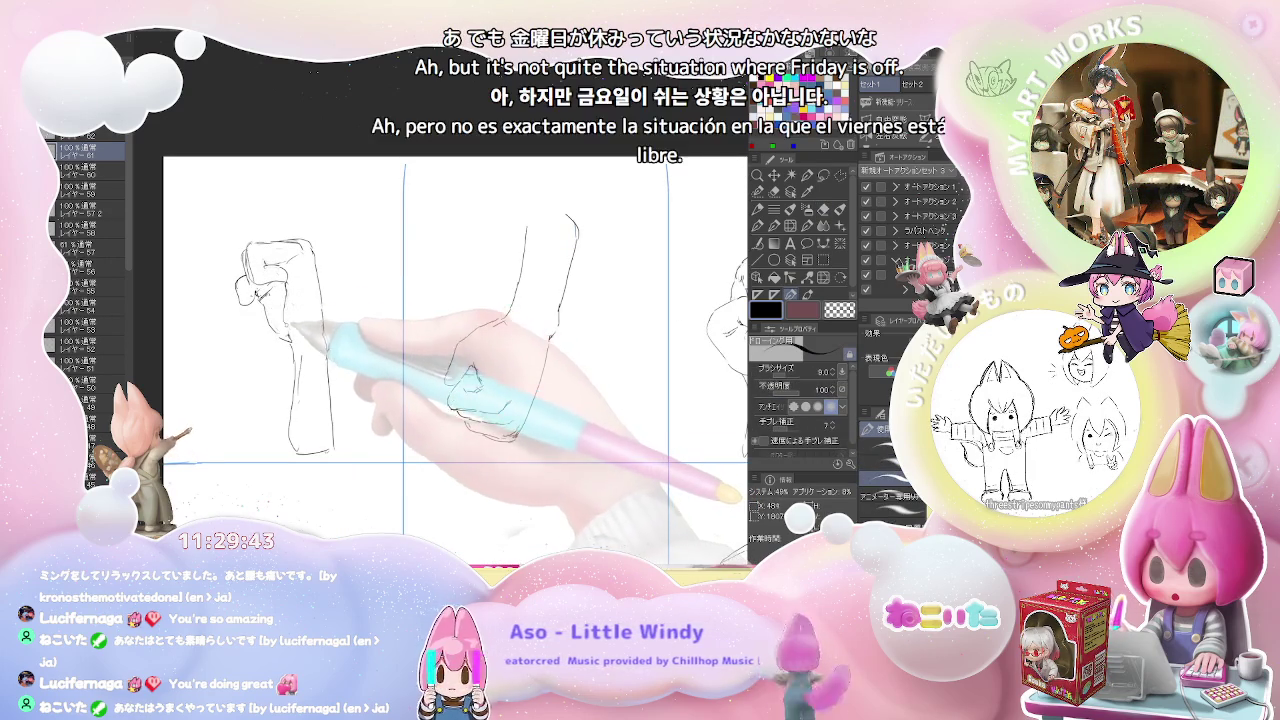
scroll(300, 300, "down", 1)
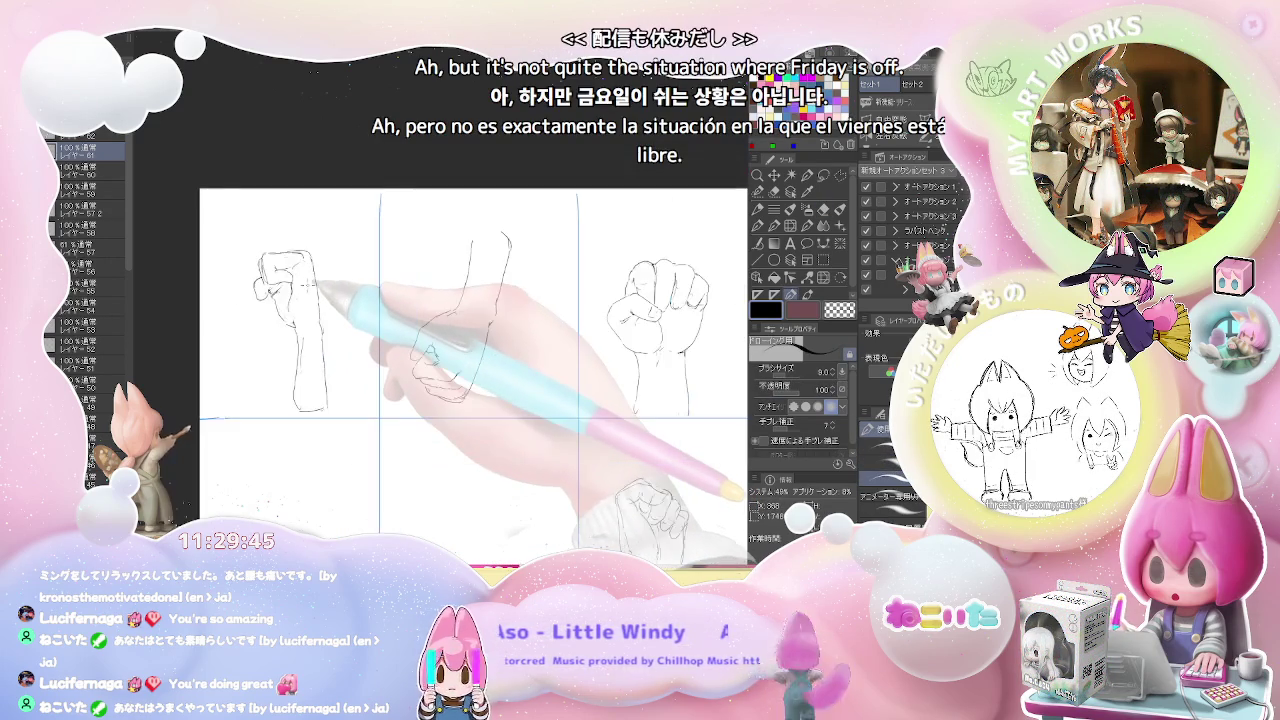
scroll(300, 300, "down", 1)
scroll(300, 300, "down", 1)
scroll(300, 300, "down", 1)
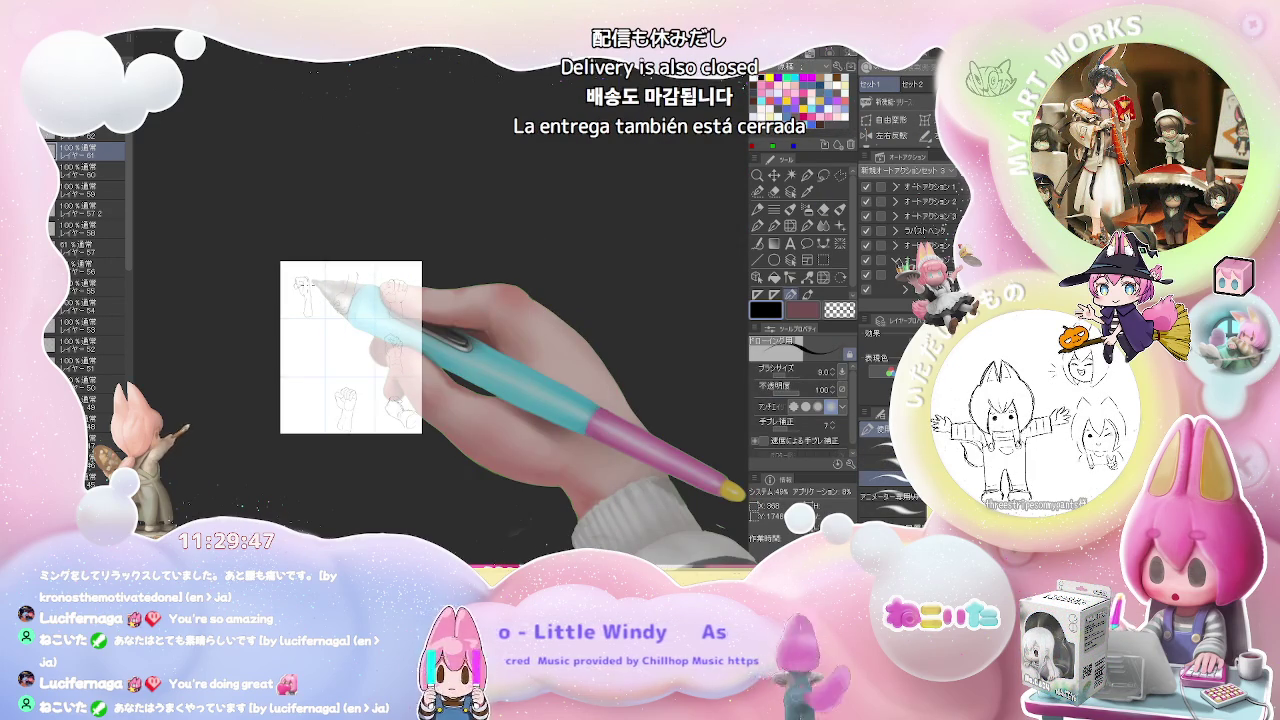
scroll(308, 286, "up", 2)
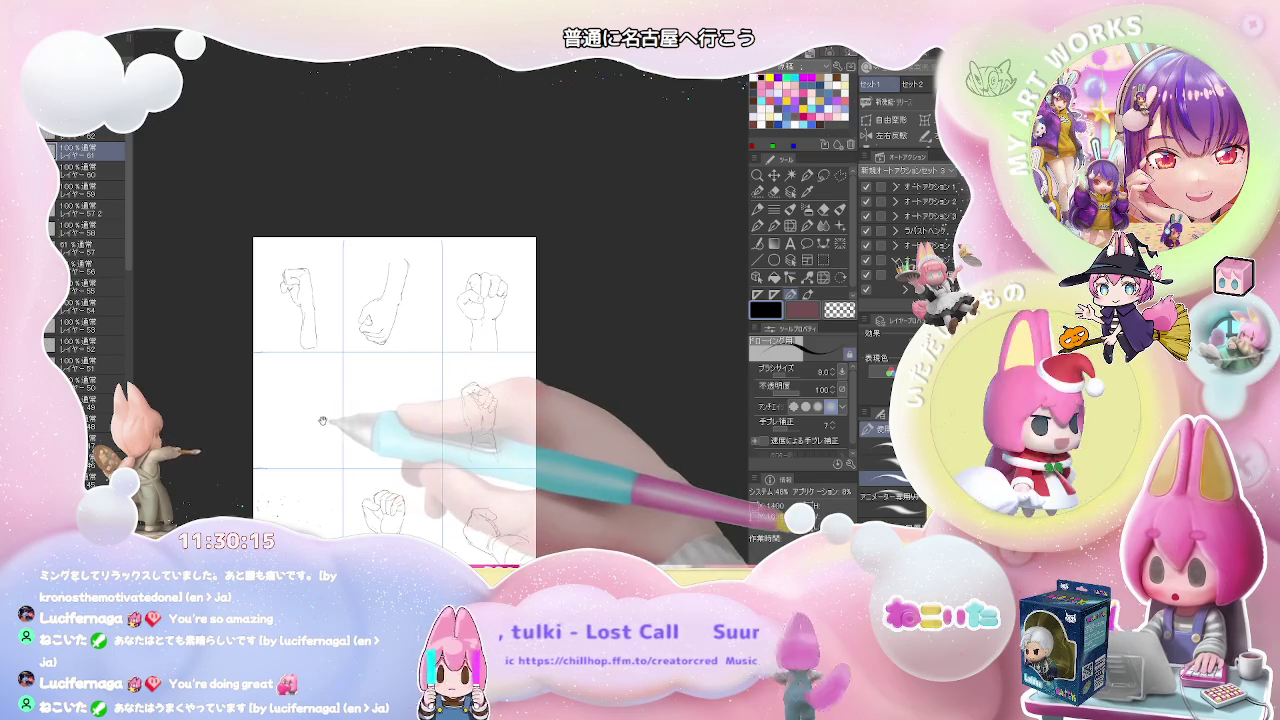
Step: In the middle-left cell, draw a small fist's curved outline and bottom line, fixing with the eraser
left_click_drag(319, 422, 276, 375)
scroll(276, 375, "up", 4)
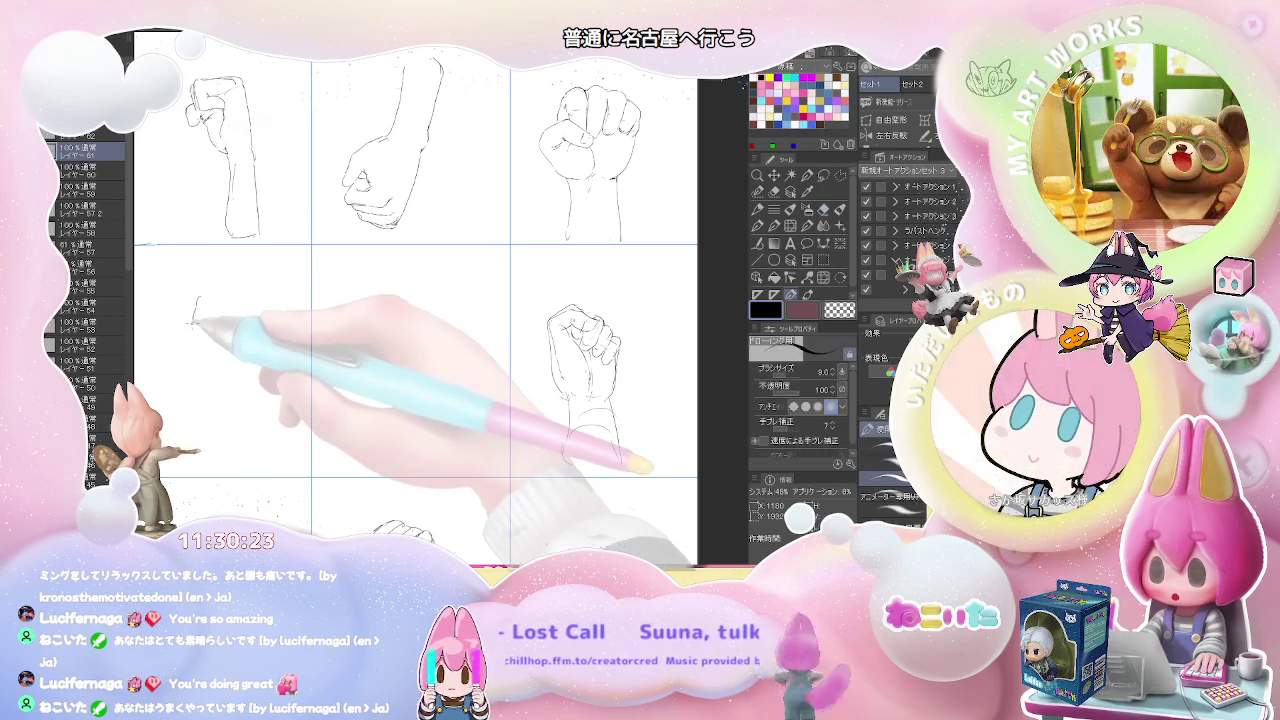
key("e")
key("p")
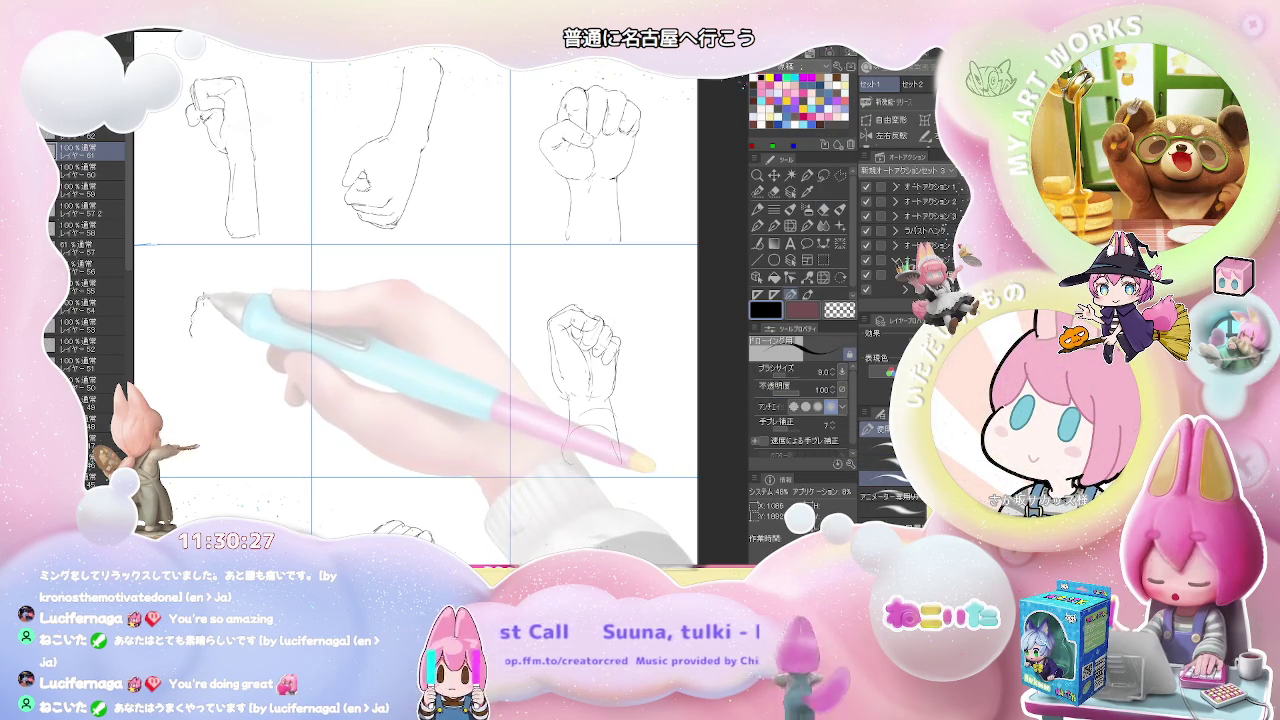
key("e")
key("p")
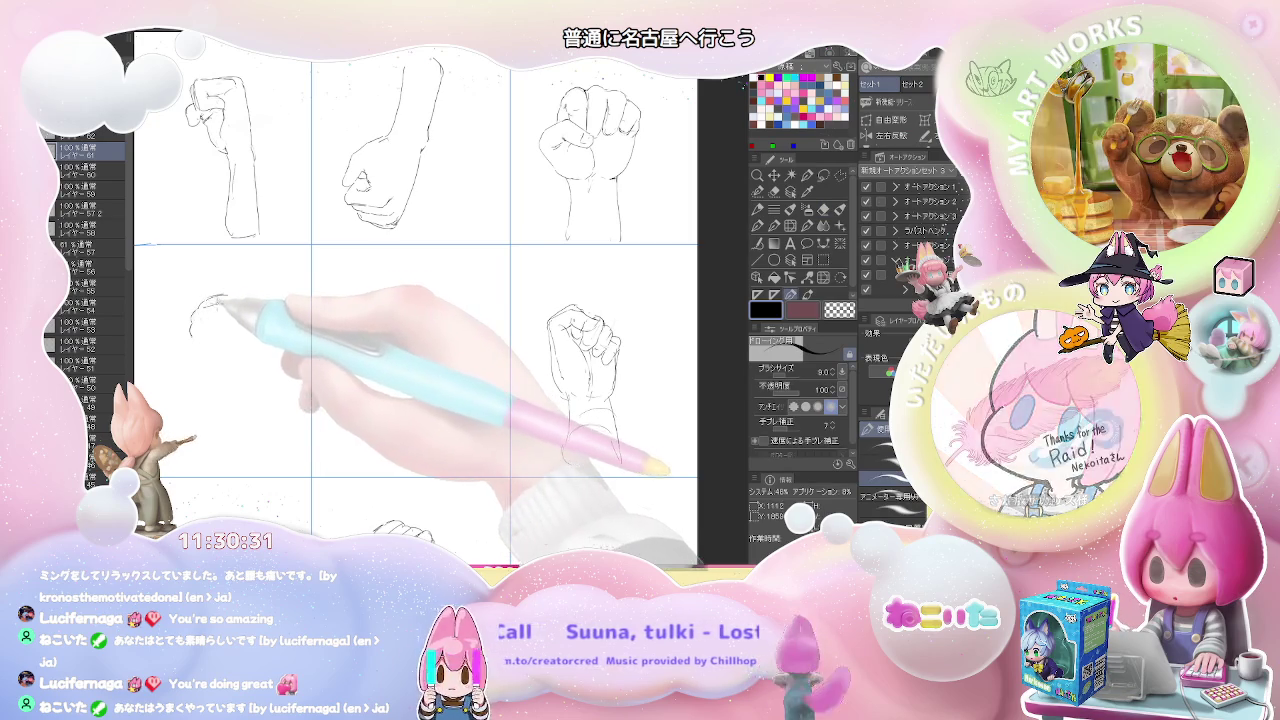
left_click_drag(195, 318, 233, 298)
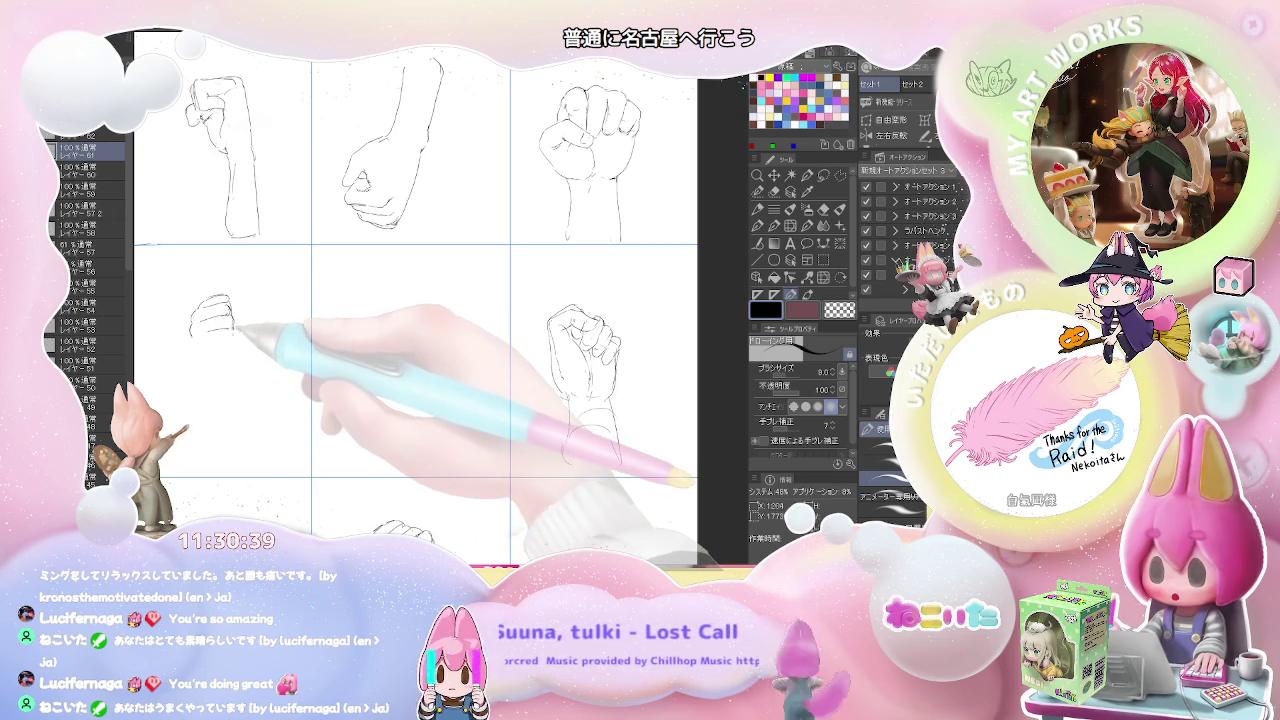
mouse_move(212, 338)
left_mouse_down()
mouse_move(232, 344)
mouse_move(194, 346)
mouse_move(230, 351)
left_mouse_up()
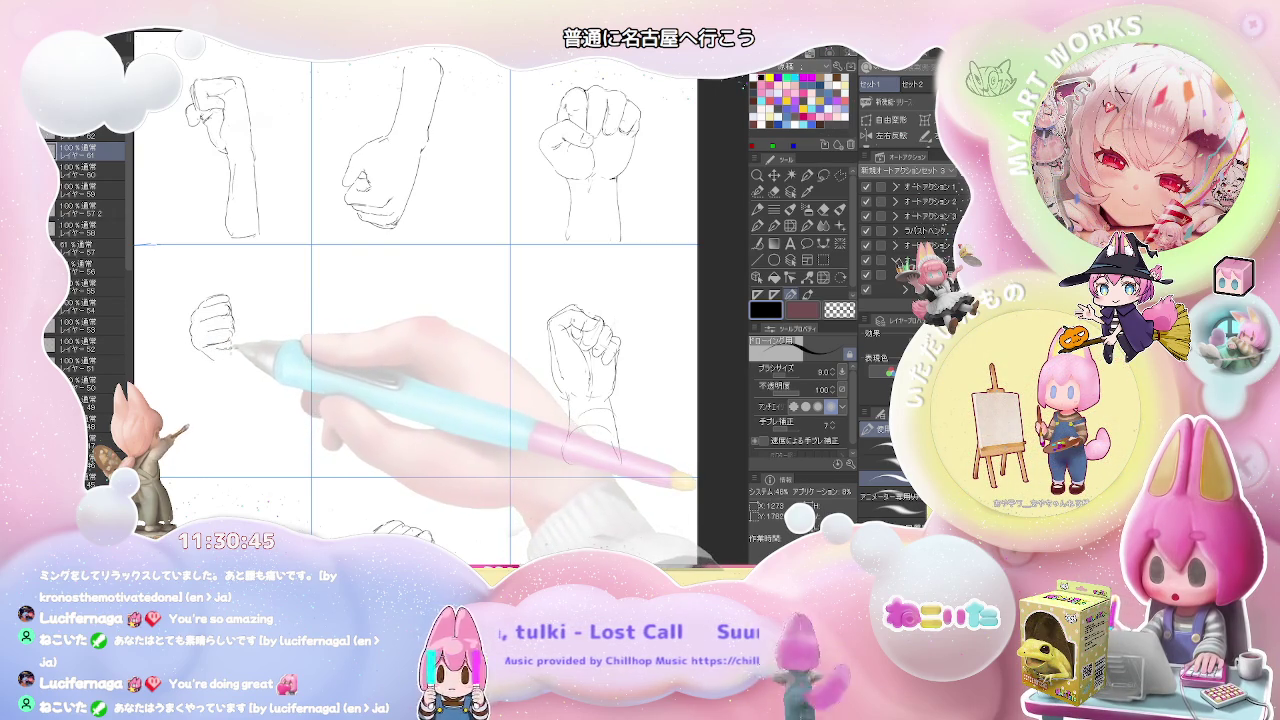
key("e")
key("p")
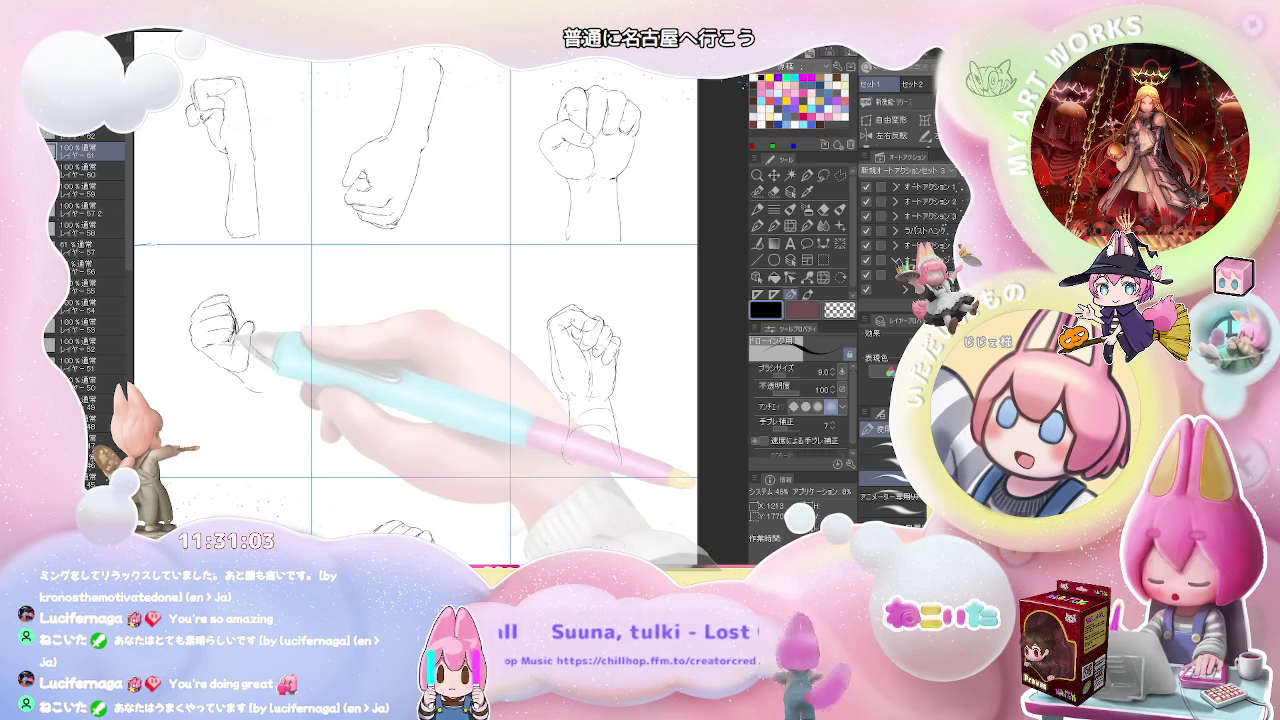
key("ctrl+minus")
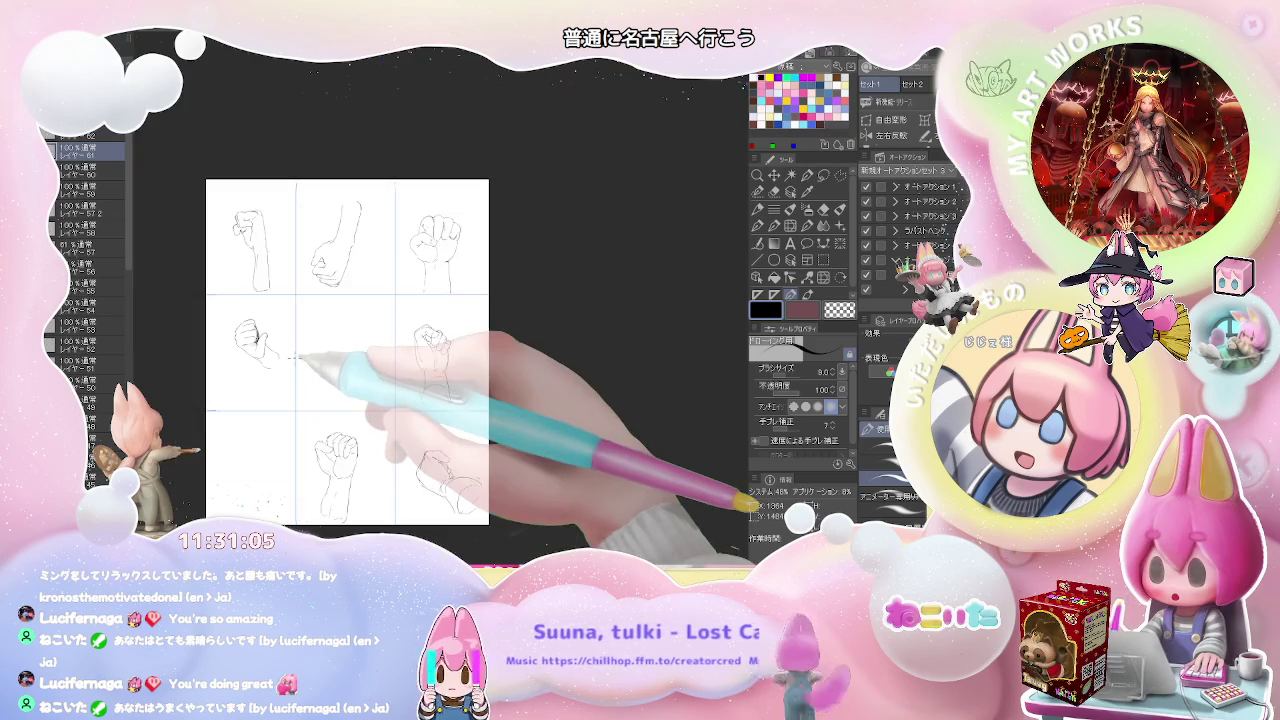
Step: Hide the layer holding the earlier left-column fist sketches
key("ctrl+plus")
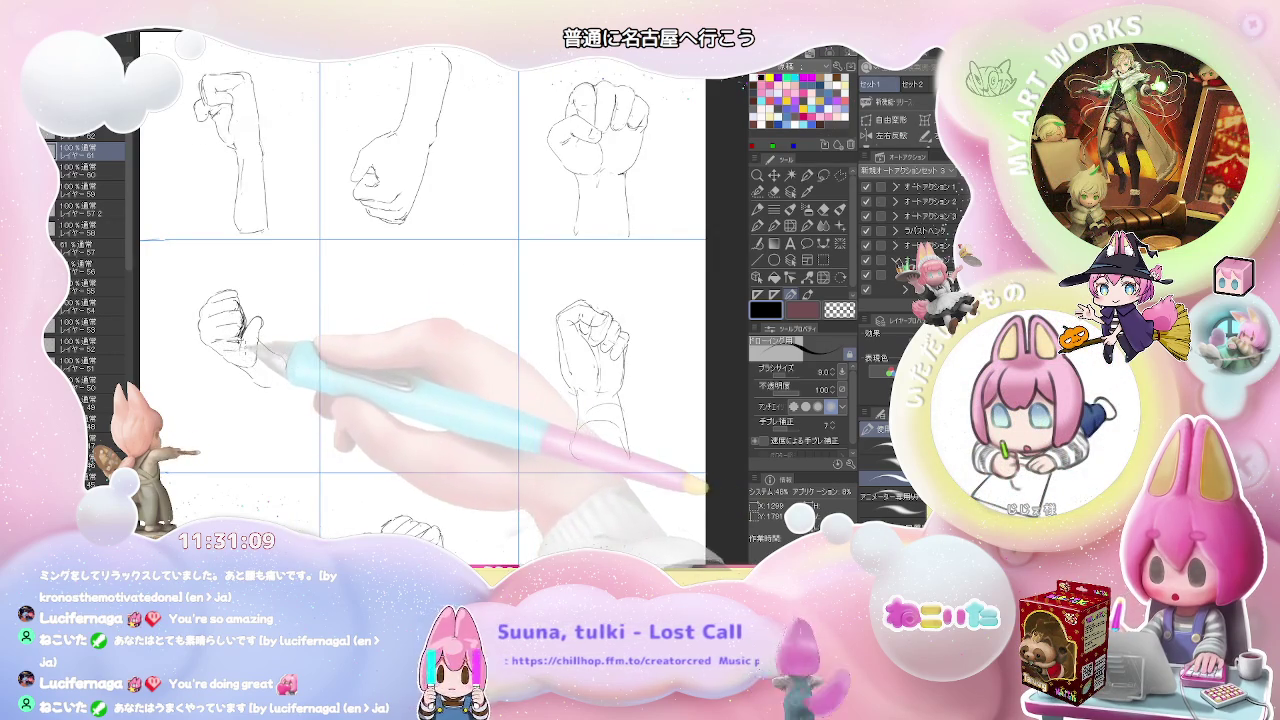
key("ctrl+minus")
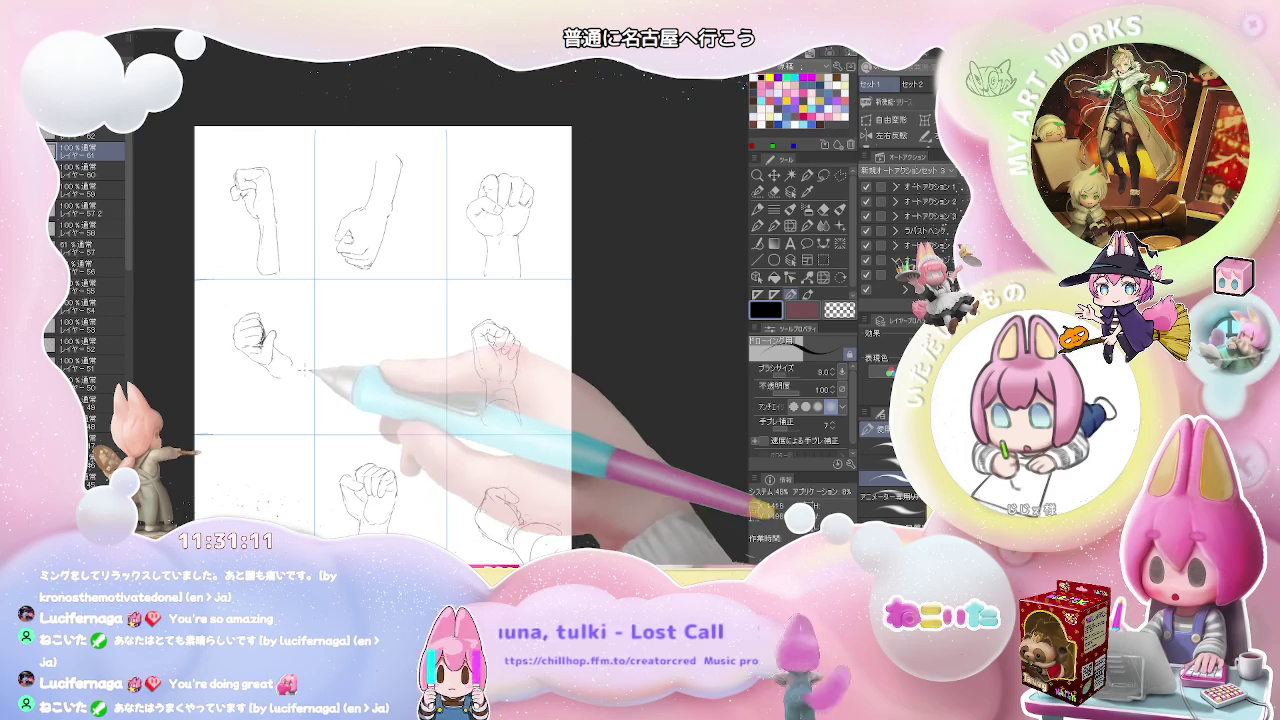
left_click(88, 150)
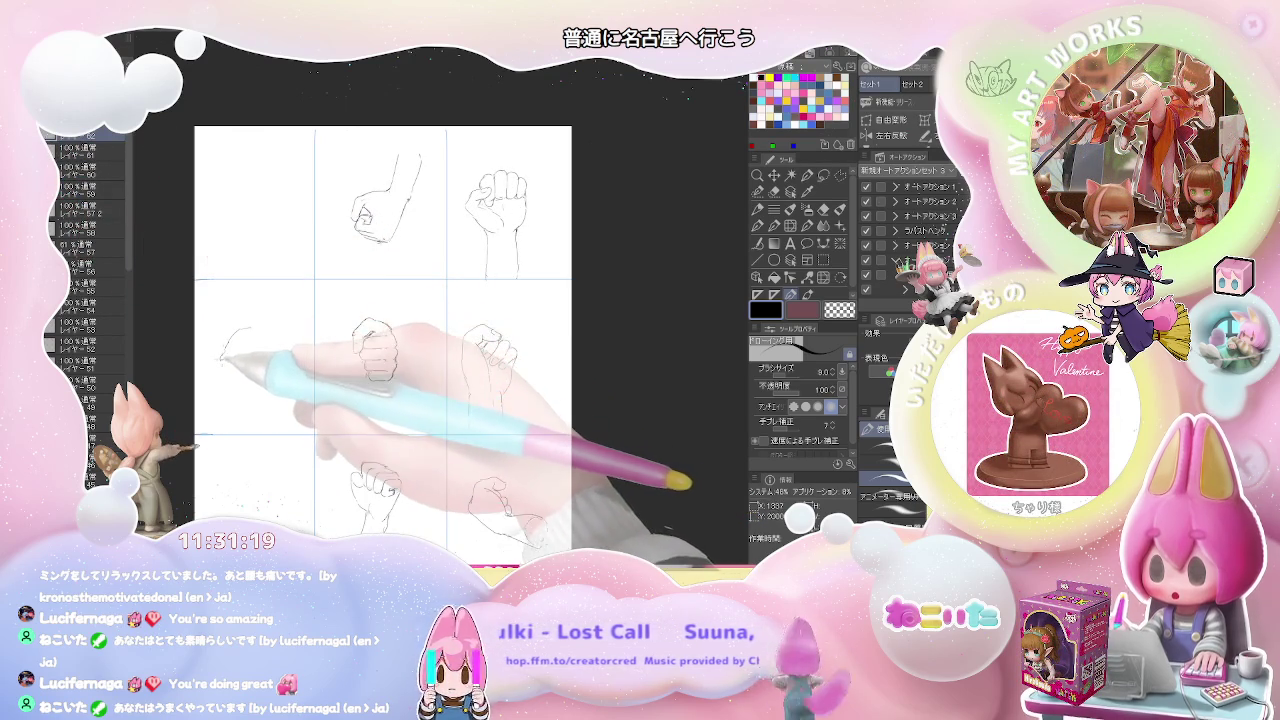
Step: Block in a cube in the middle-left cell and shape the fist's front and top faces
left_click_drag(222, 358, 252, 350)
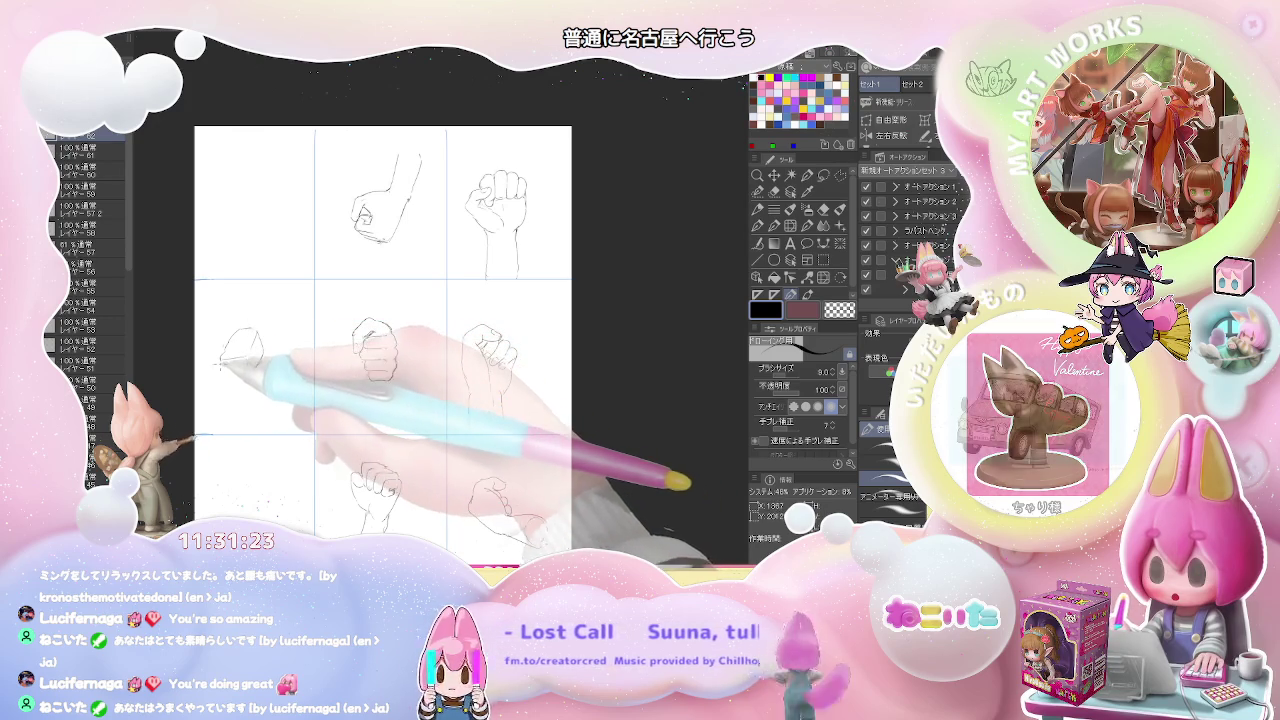
left_click_drag(224, 358, 245, 386)
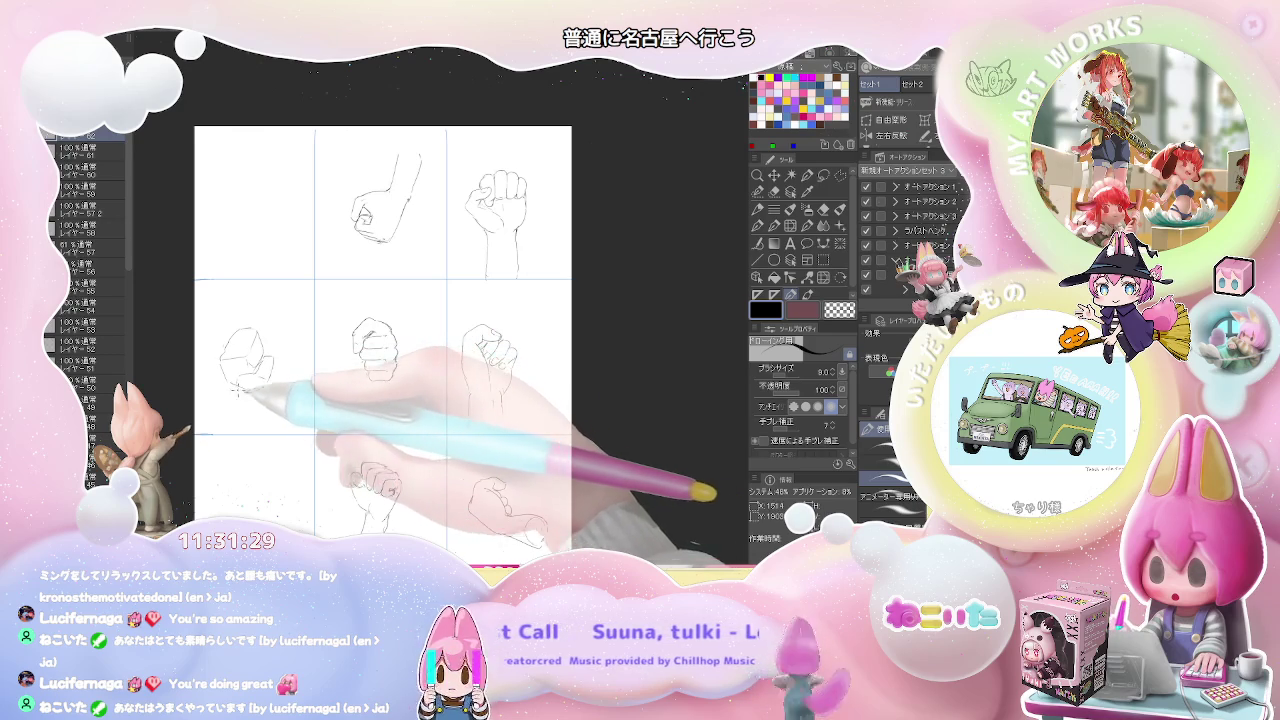
mouse_move(248, 406)
left_mouse_down()
mouse_move(300, 335)
mouse_move(256, 337)
mouse_move(270, 354)
mouse_move(250, 366)
left_mouse_up()
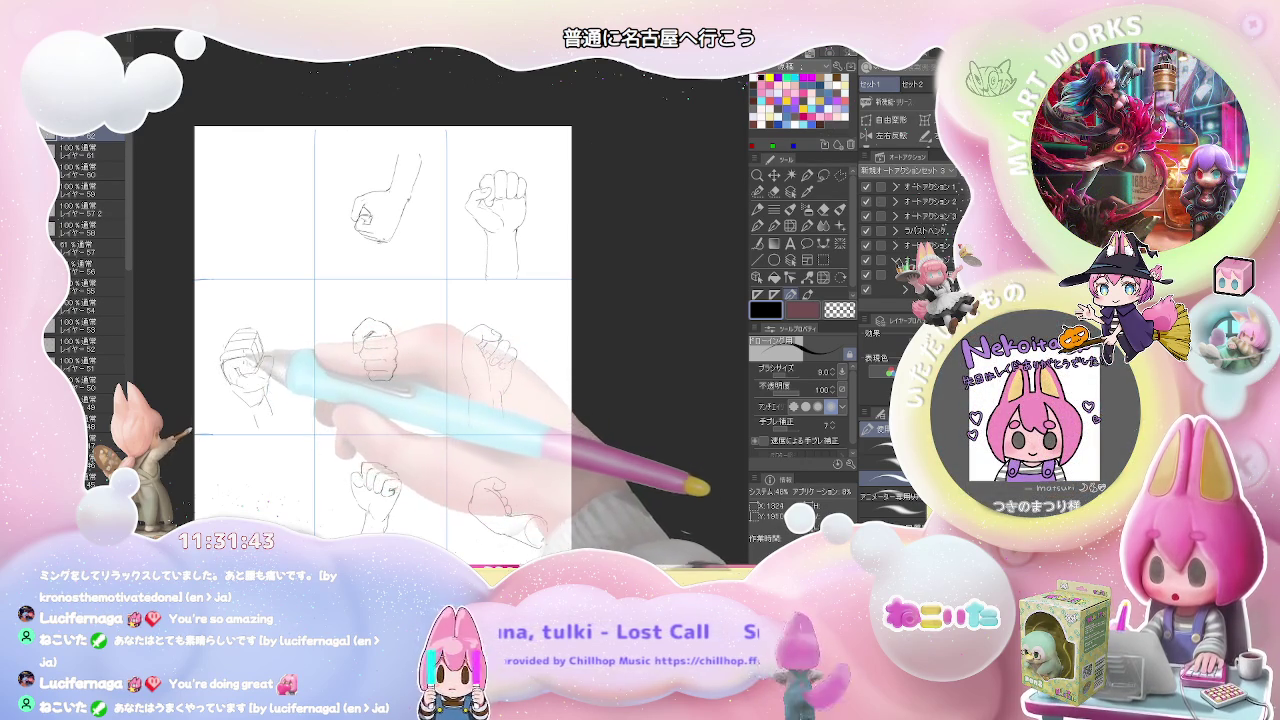
left_click_drag(240, 352, 262, 368)
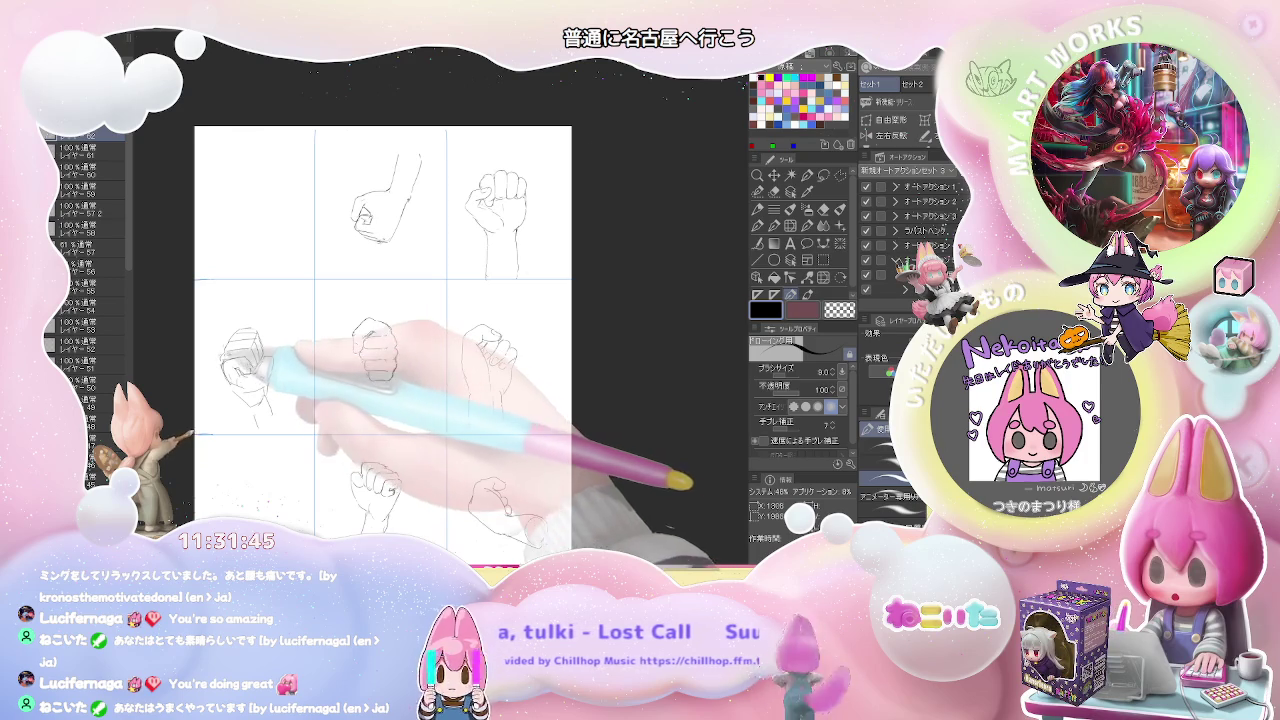
left_click_drag(268, 357, 258, 350)
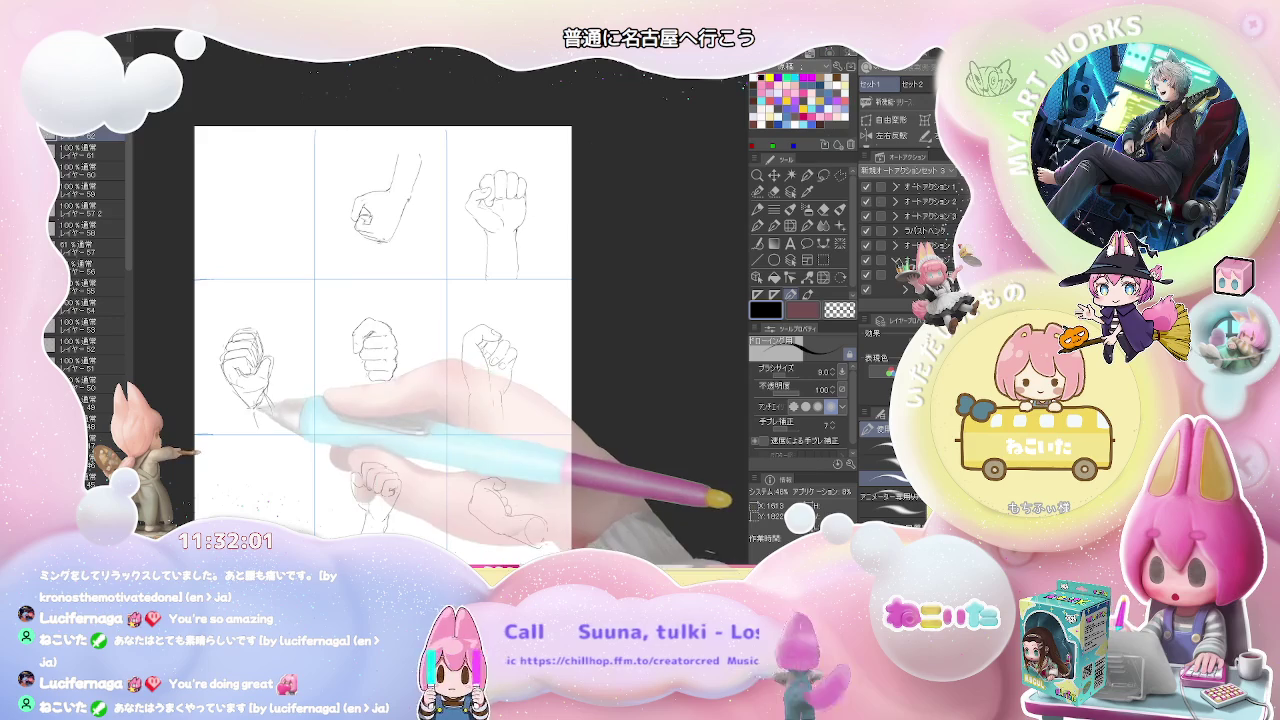
key("e")
key("p")
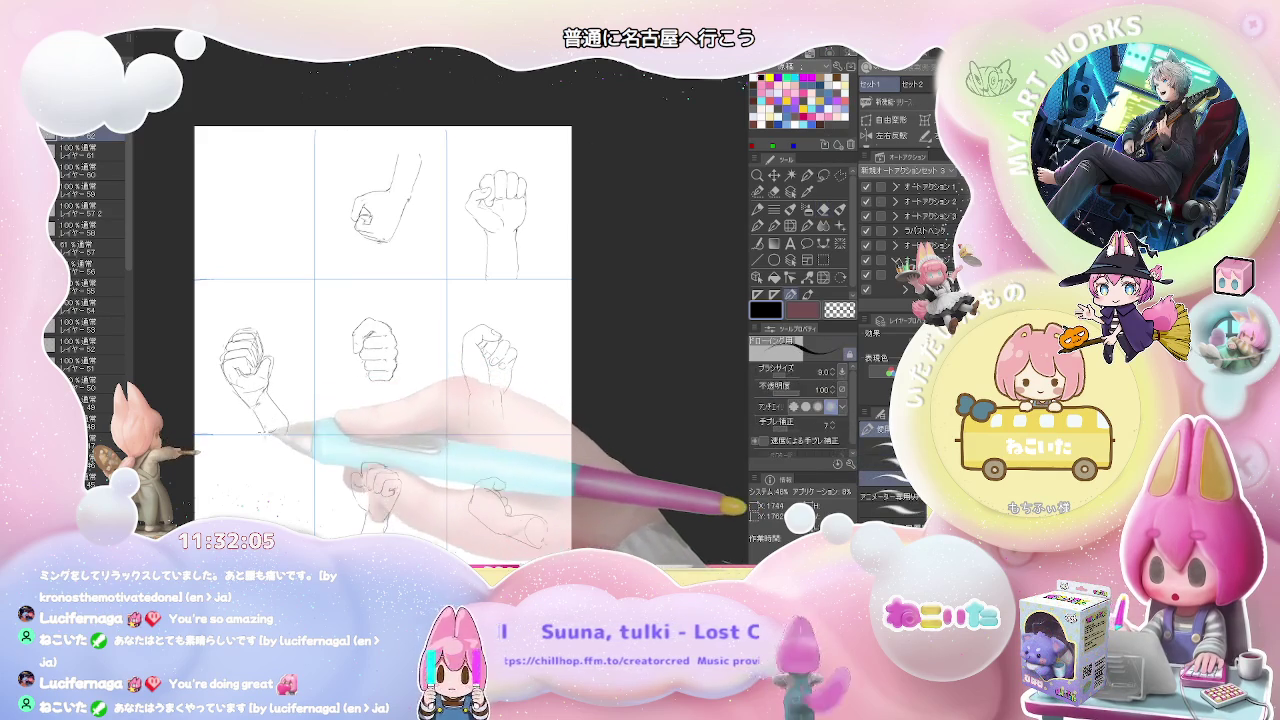
key("e")
key("p")
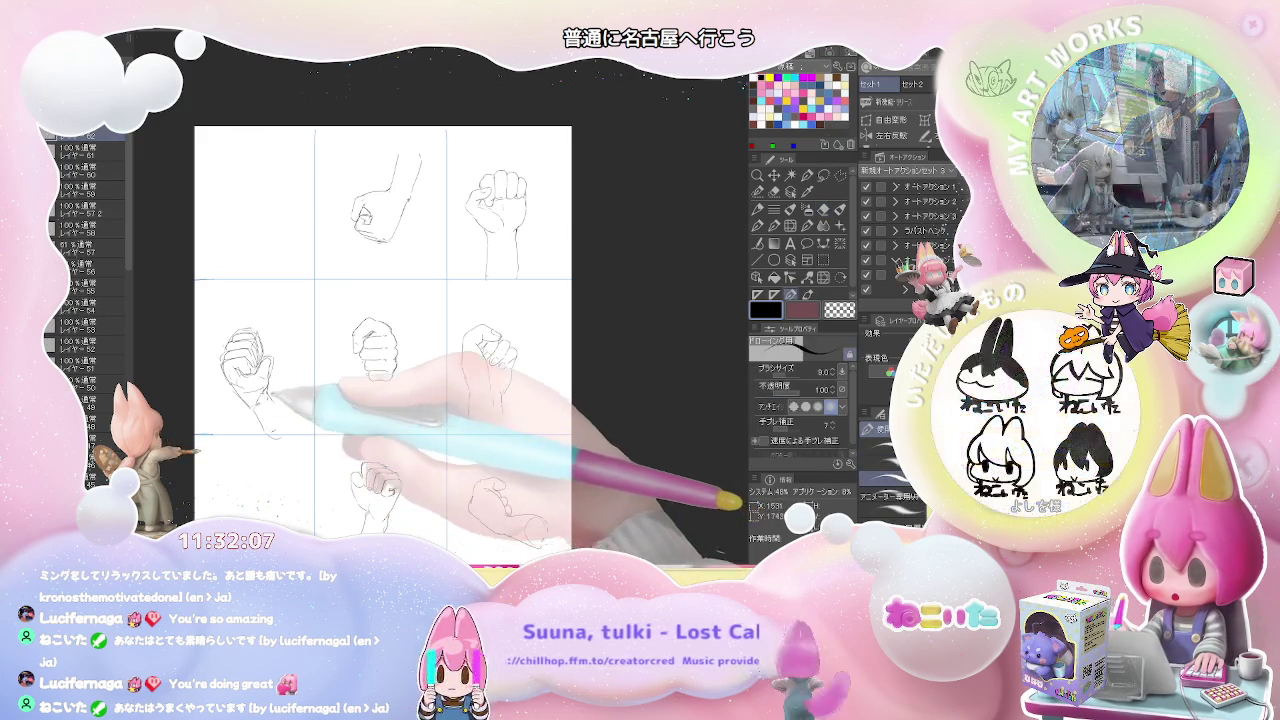
scroll(327, 398, "down", 2)
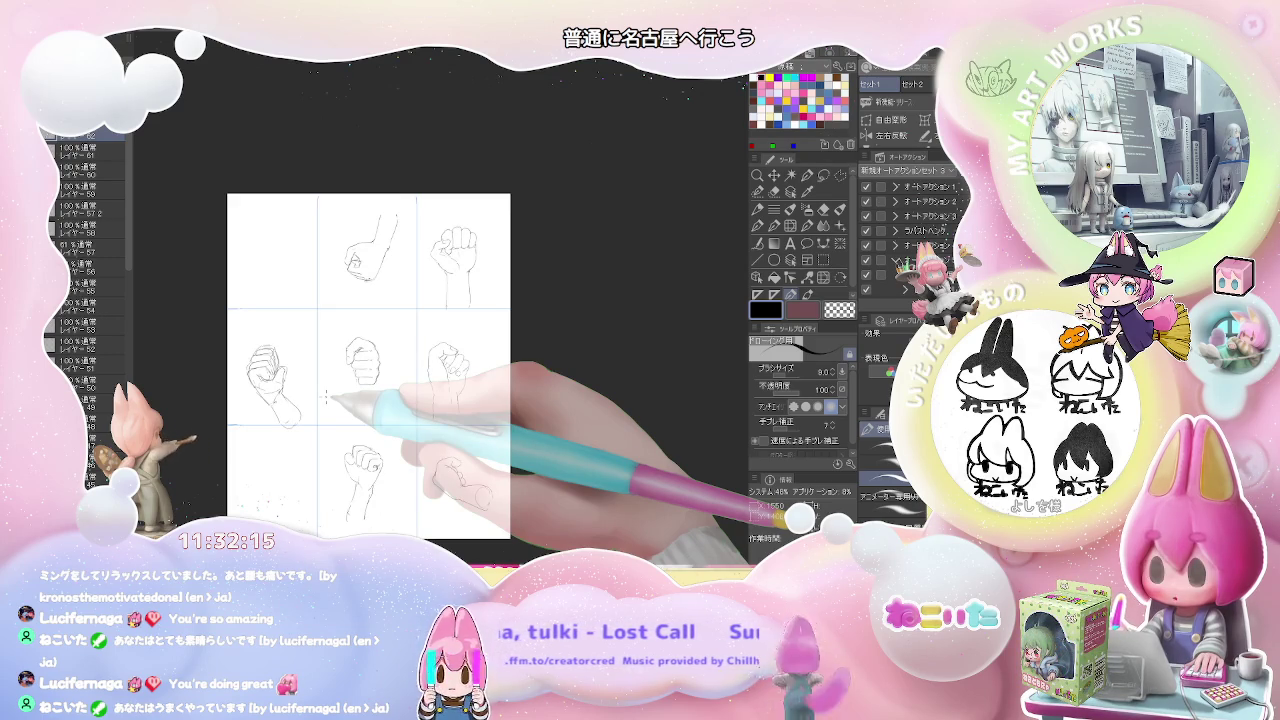
Step: On layer 61, sketch a small fist with its forearm in the top-left cell
left_click_drag(286, 265, 255, 263)
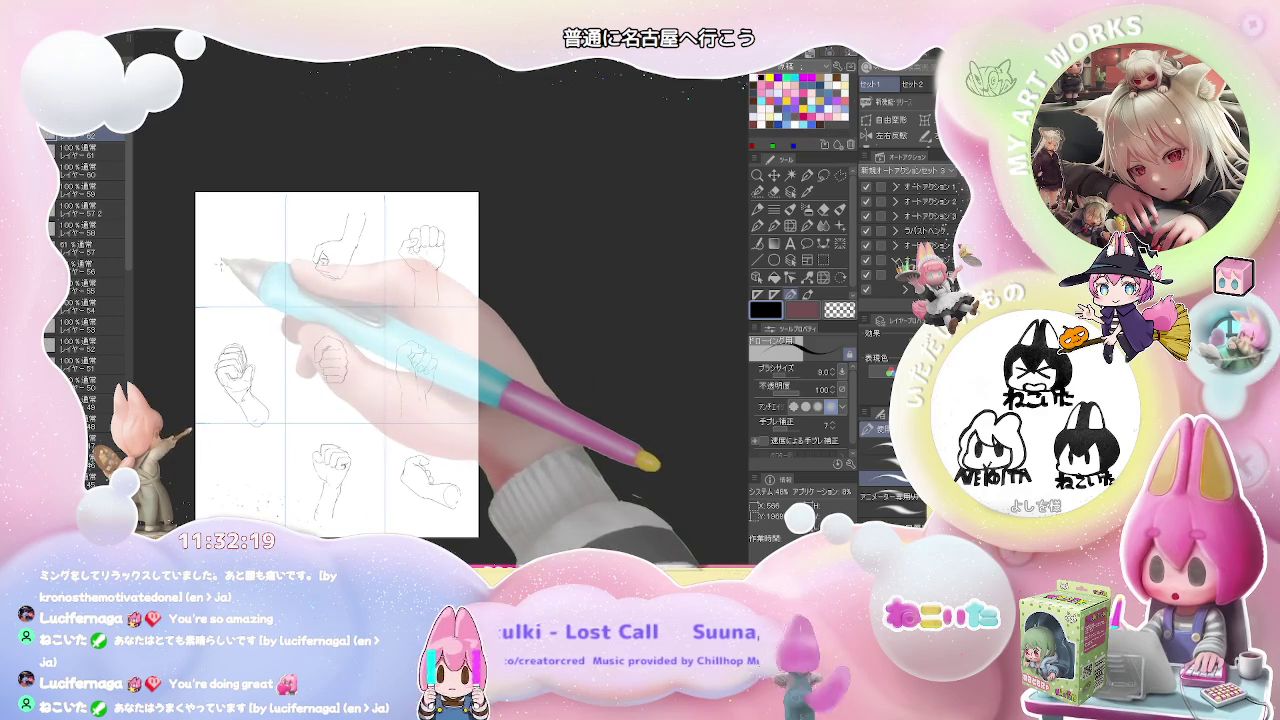
mouse_move(255, 300)
left_mouse_down()
mouse_move(249, 332)
mouse_move(70, 155)
left_mouse_up()
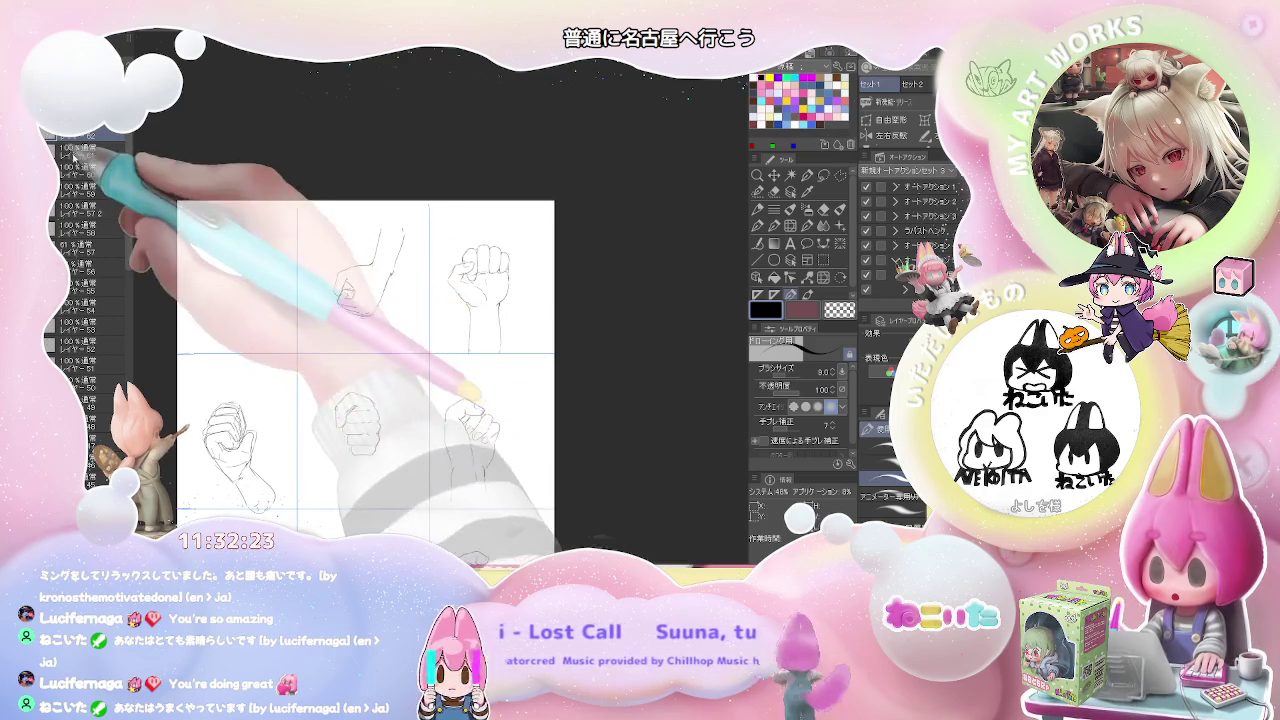
left_click(72, 155)
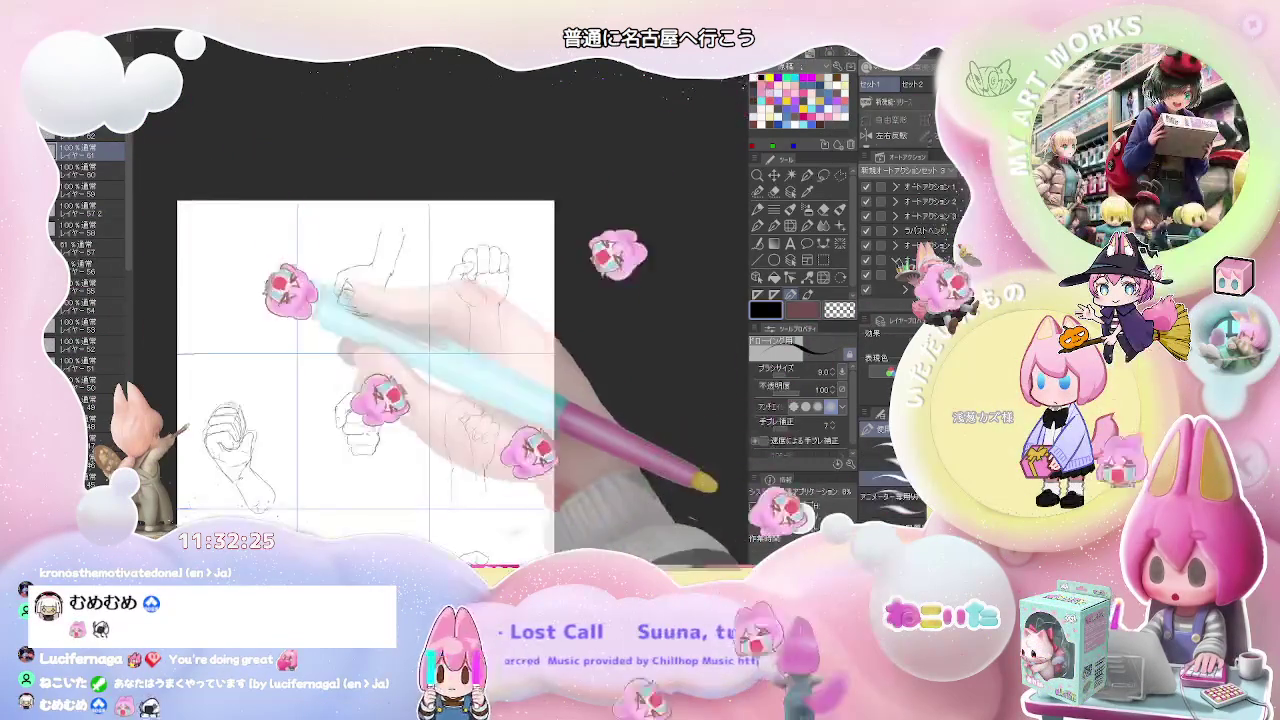
scroll(225, 261, "up", 1)
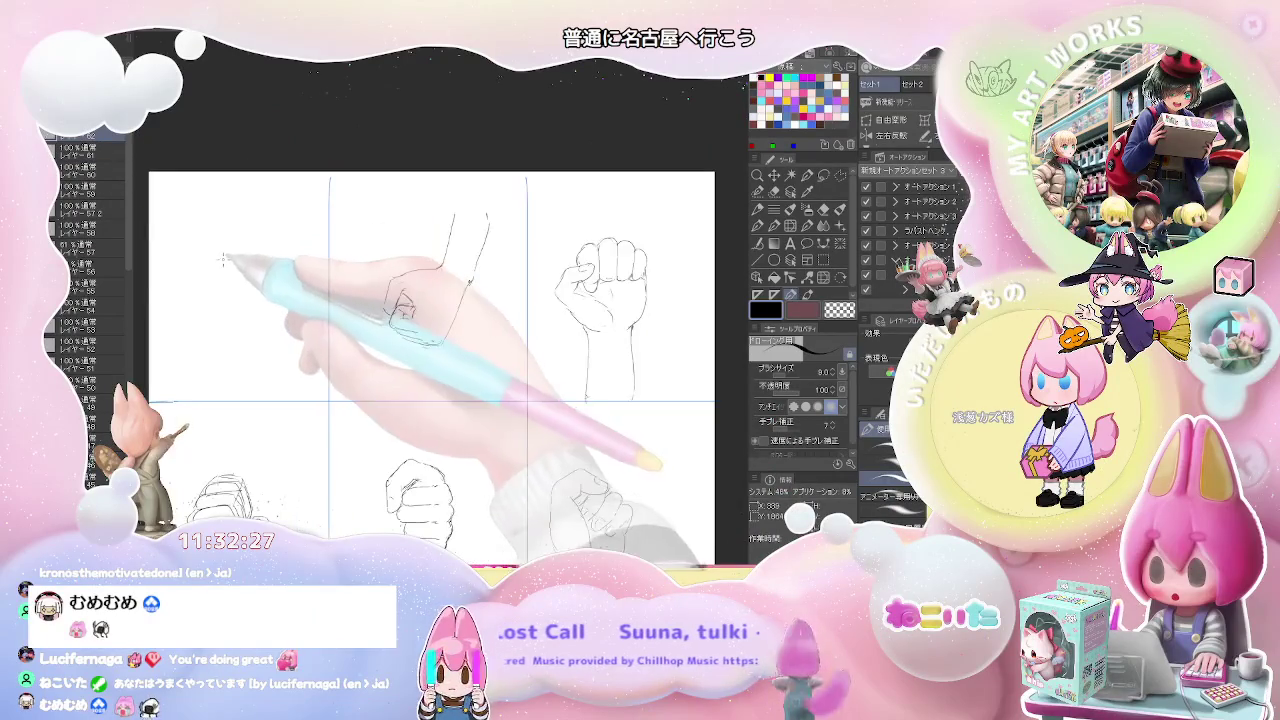
mouse_move(210, 256)
left_mouse_down()
mouse_move(238, 234)
mouse_move(222, 264)
mouse_move(232, 230)
left_mouse_up()
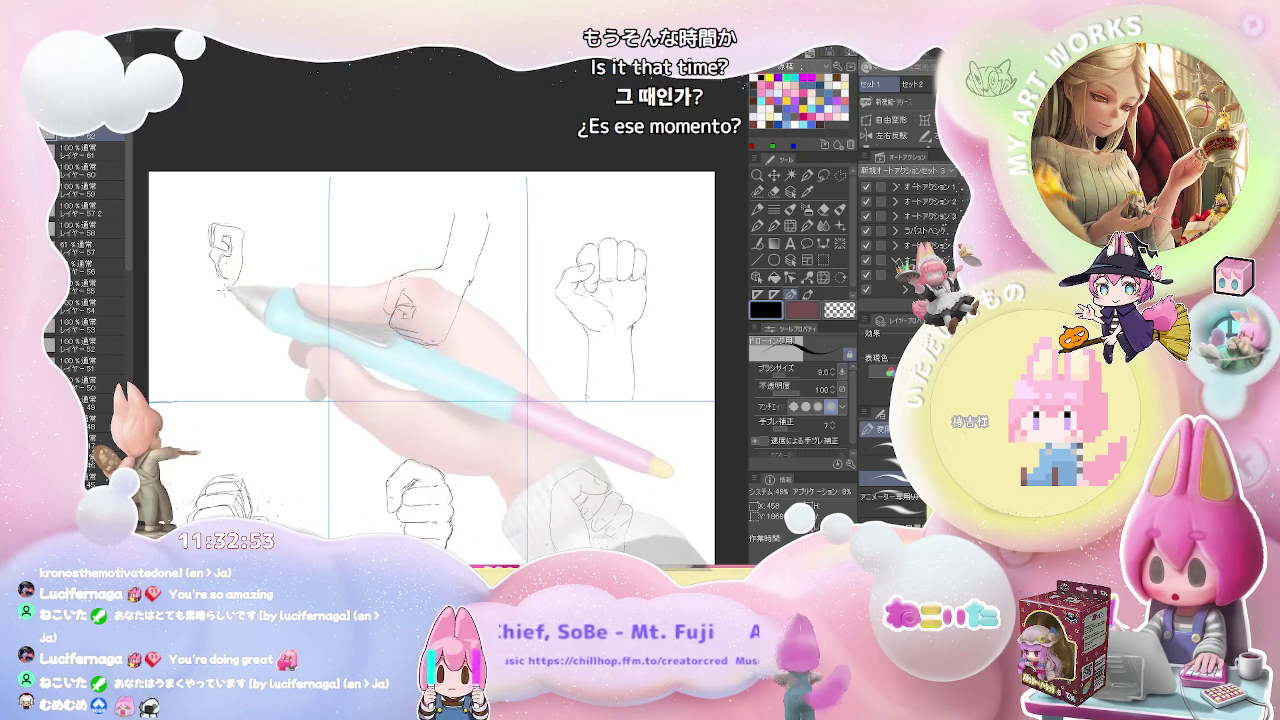
left_click_drag(220, 282, 210, 346)
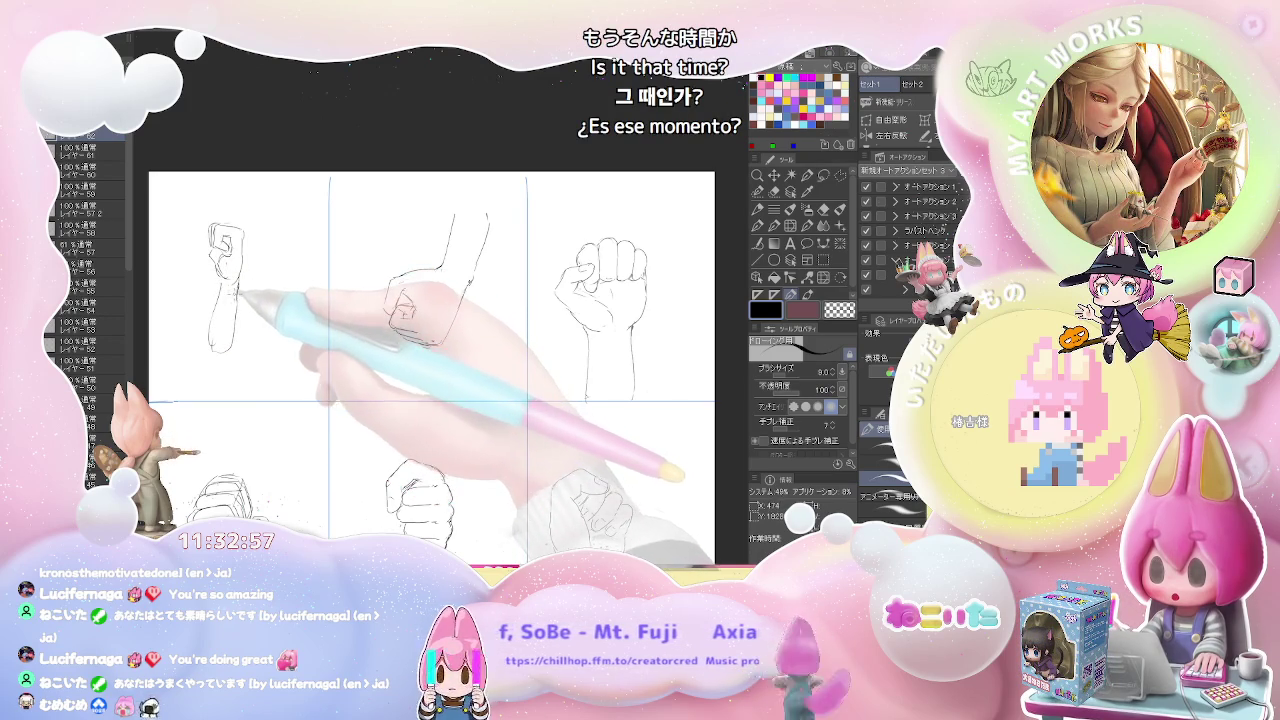
key("e")
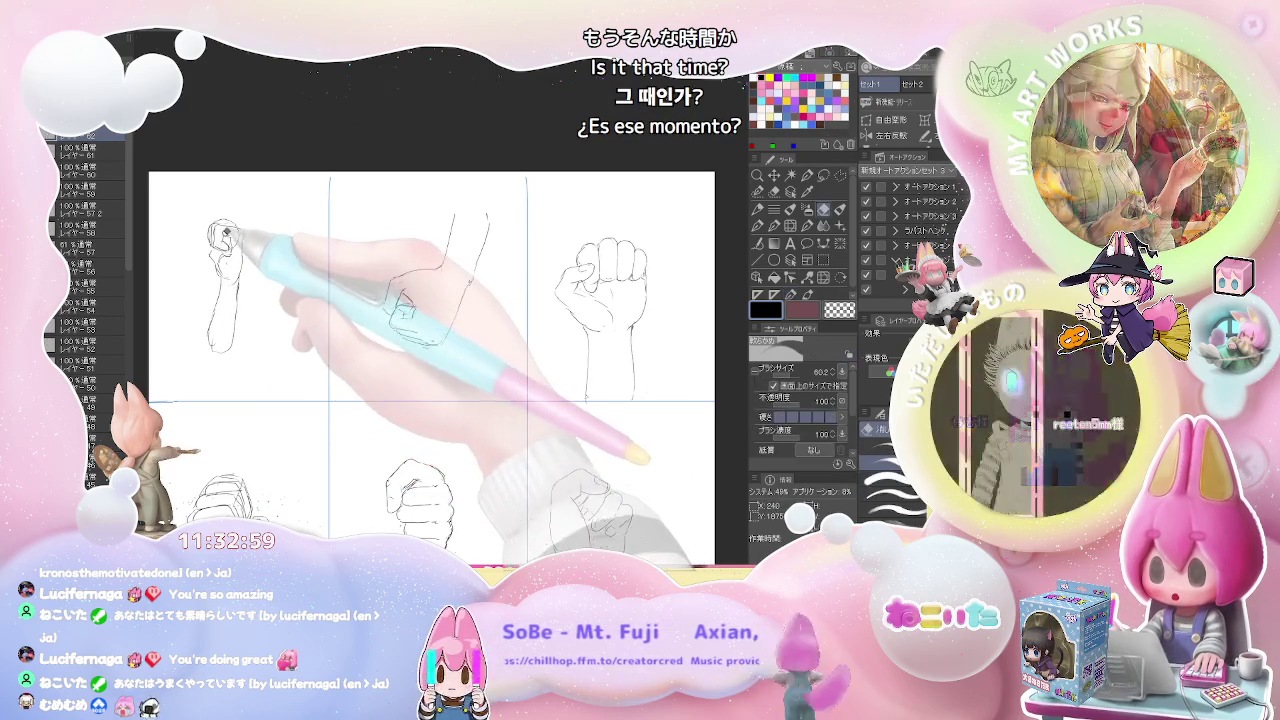
Step: On layer レイヤー61, add knuckle and contour lines to the top-left fist, then zoom out
left_click(100, 151)
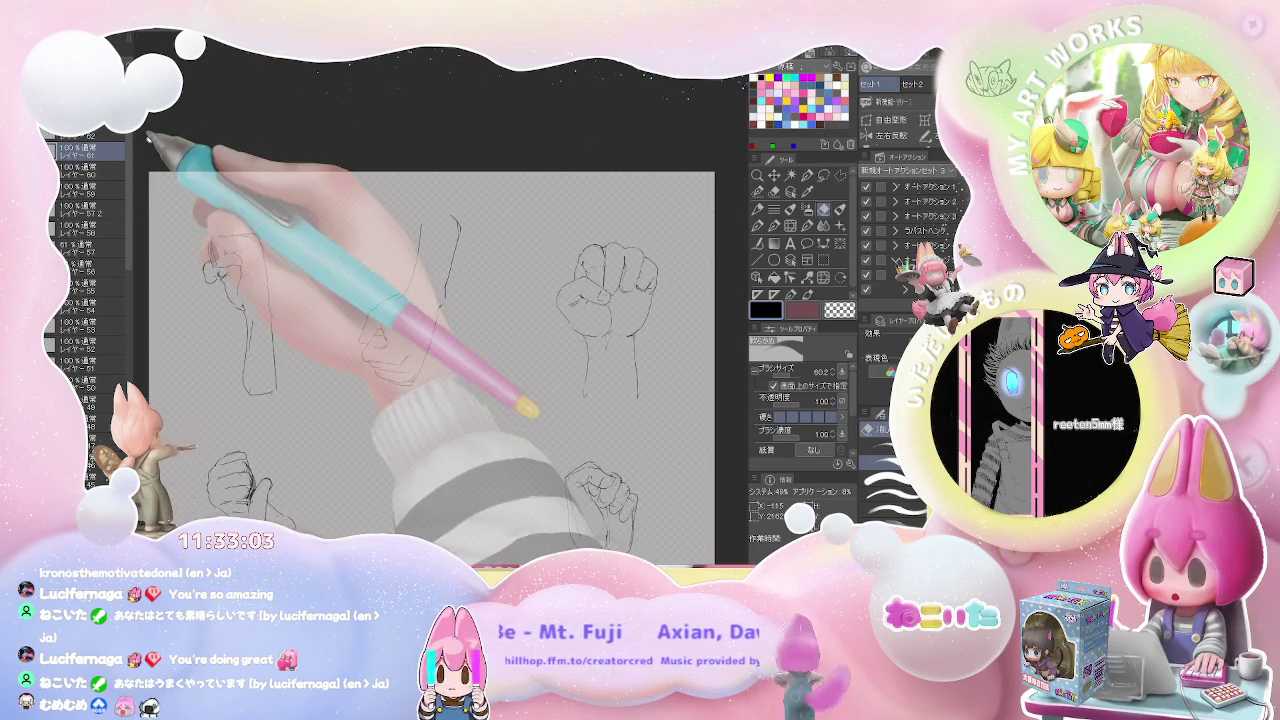
scroll(263, 214, "up", 2)
scroll(222, 249, "up", 2)
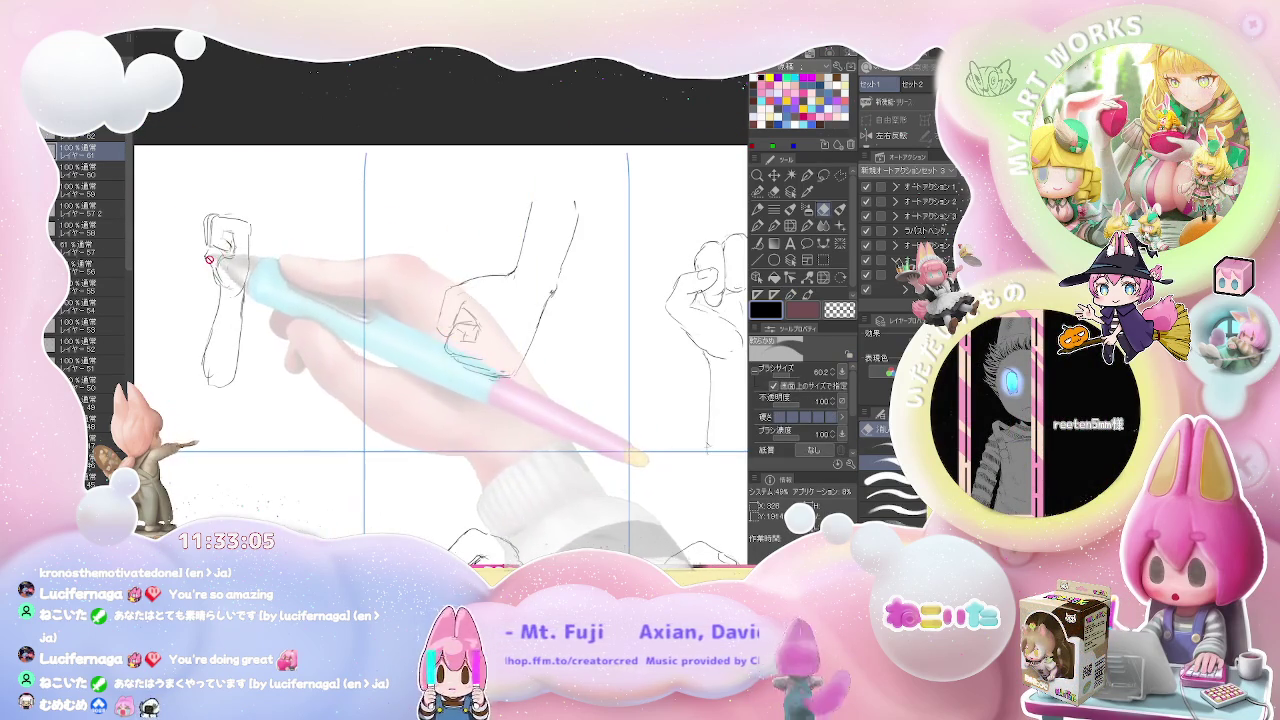
left_click_drag(214, 260, 224, 205)
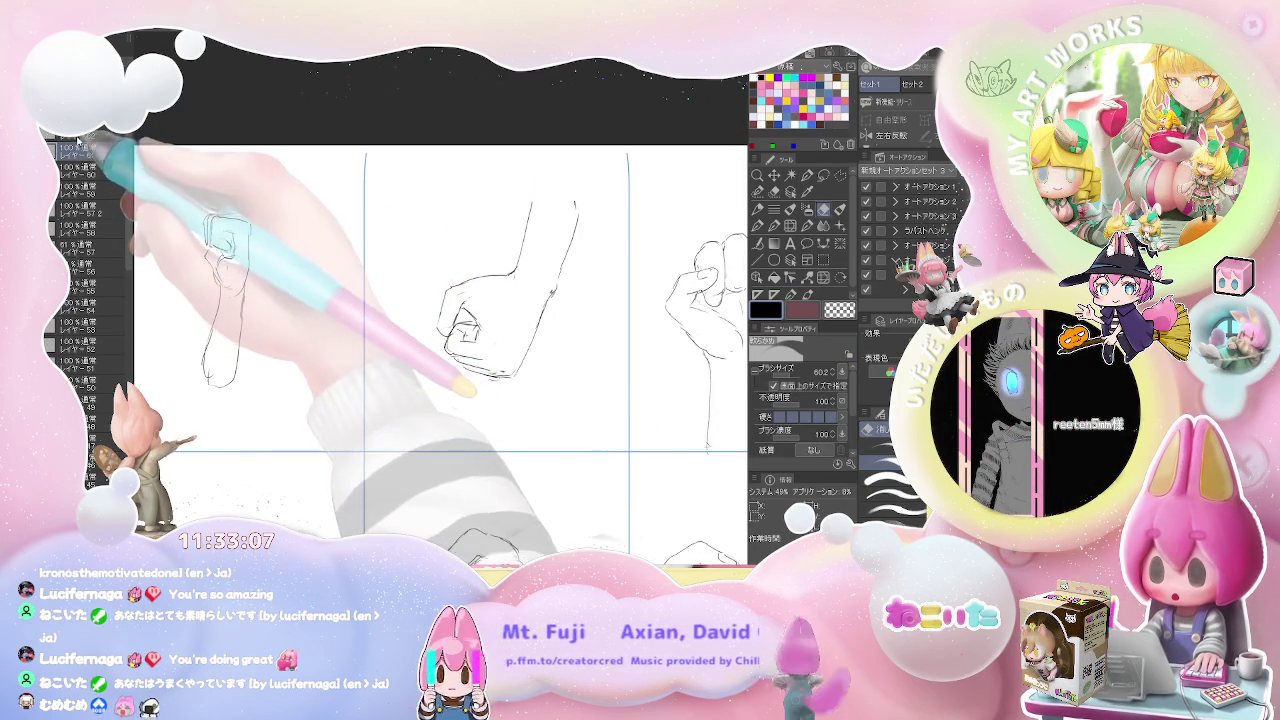
key("p")
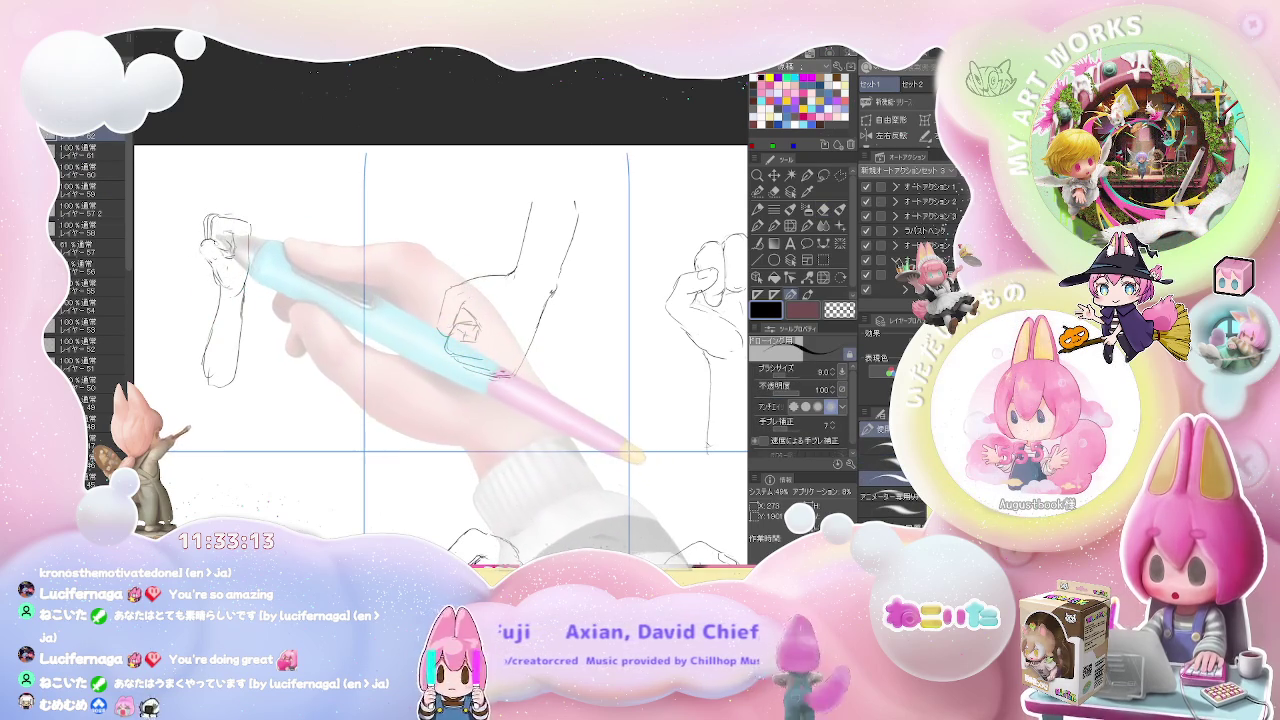
key("e")
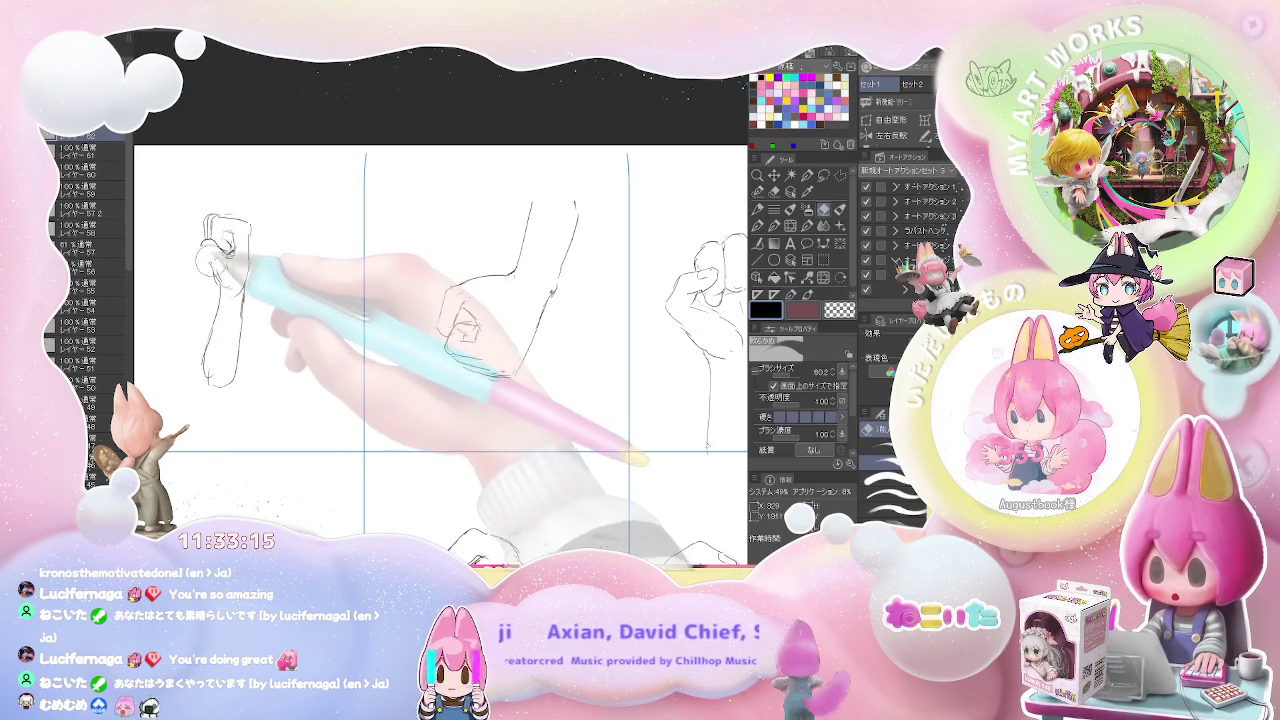
key("p")
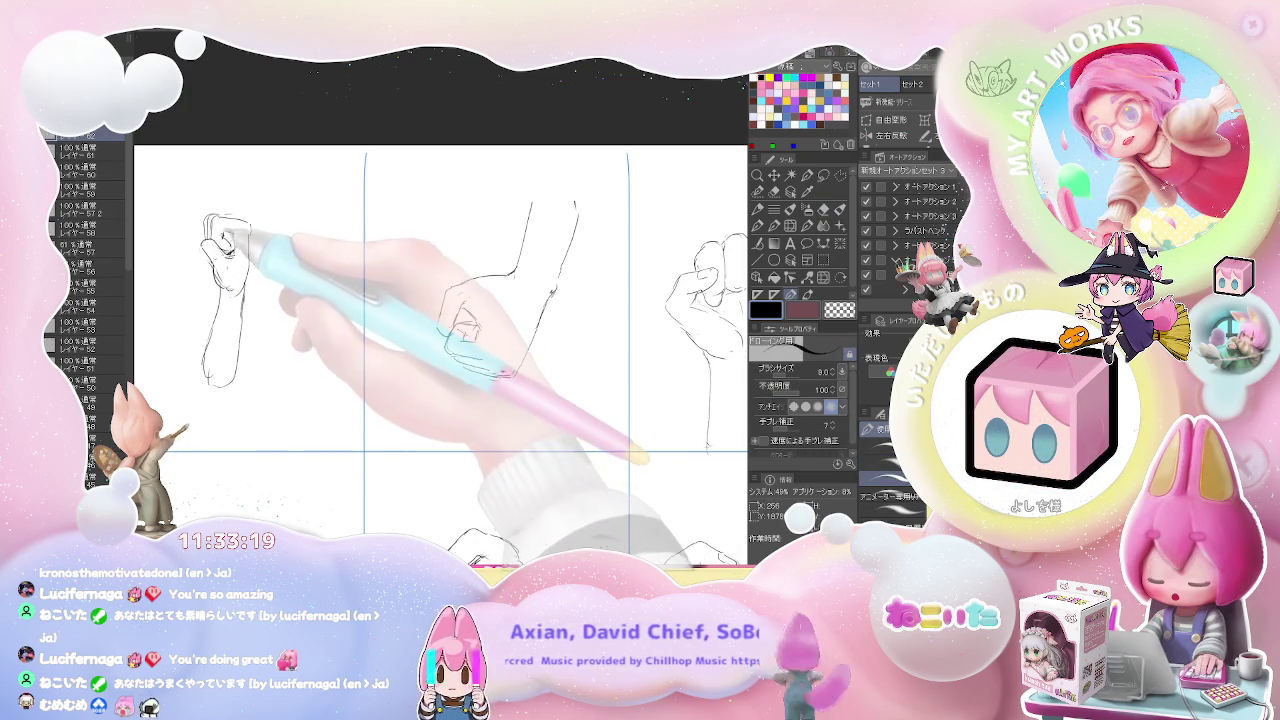
left_click_drag(243, 262, 240, 292)
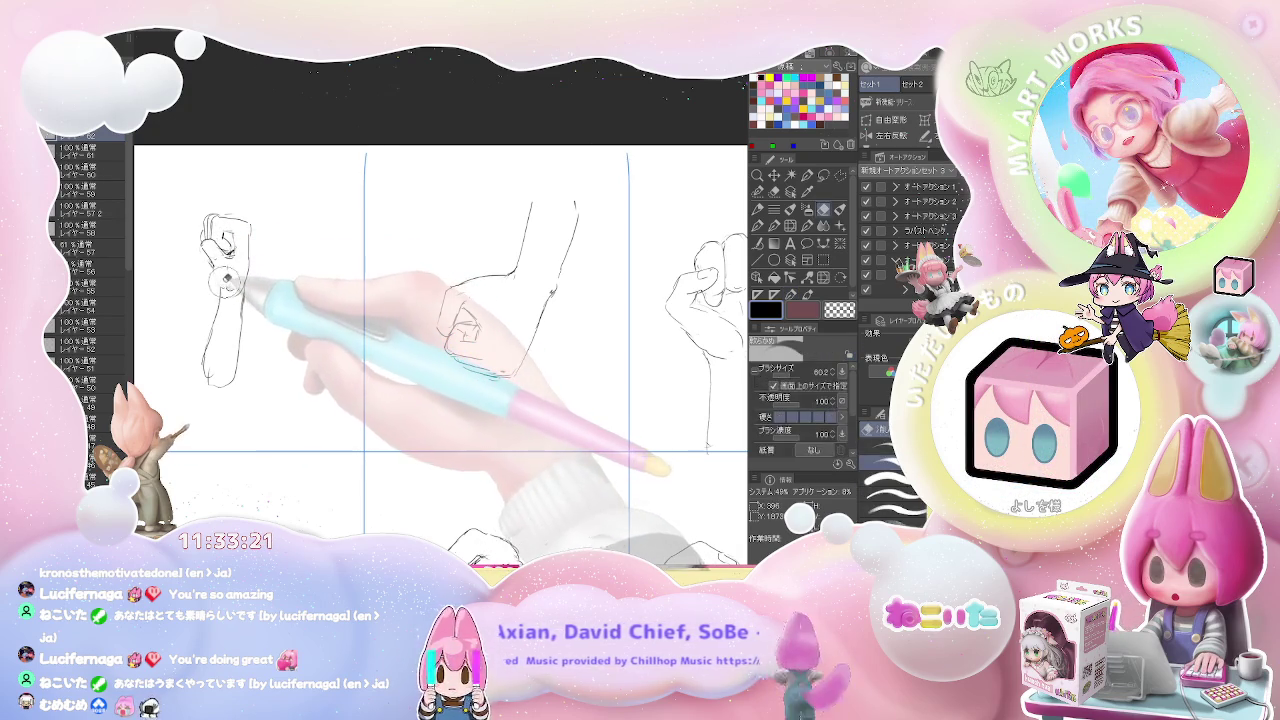
key("ctrl+minus")
key("ctrl+minus")
key("ctrl+minus")
key("ctrl+minus")
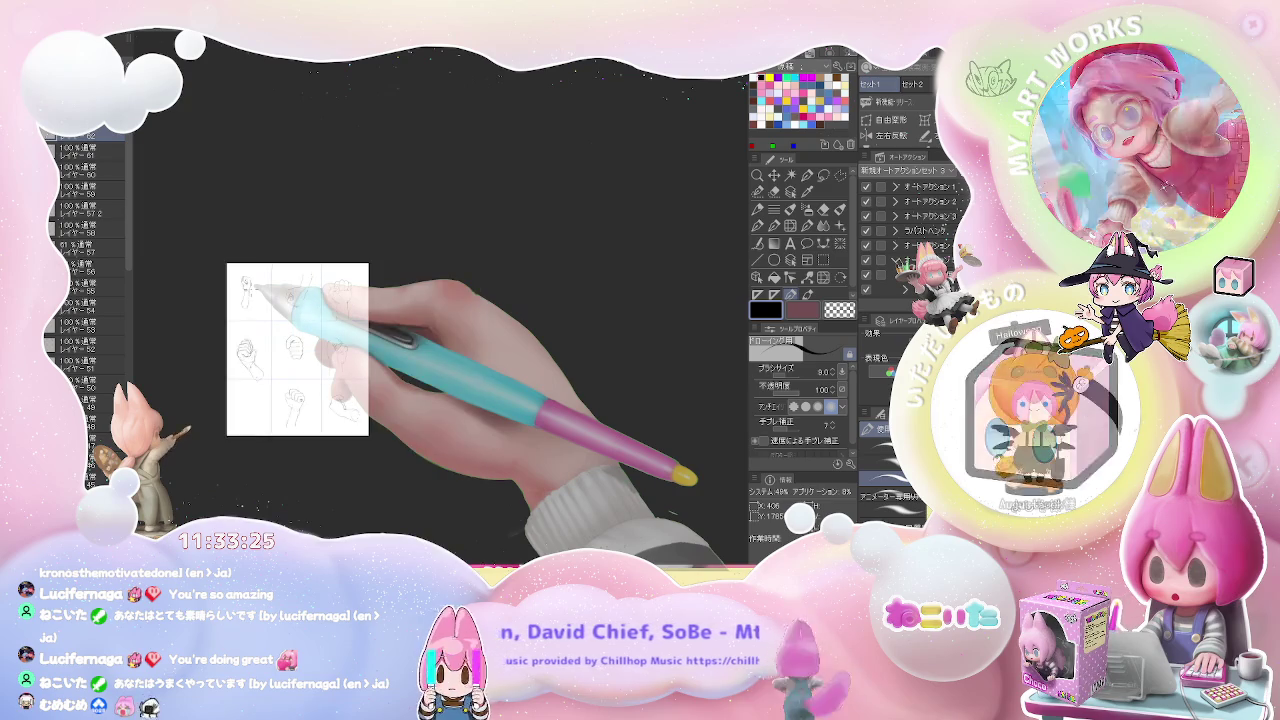
Step: Draw the horizontal forearm lines reaching sideways in the bottom-left cell
key("ctrl+plus")
key("ctrl+plus")
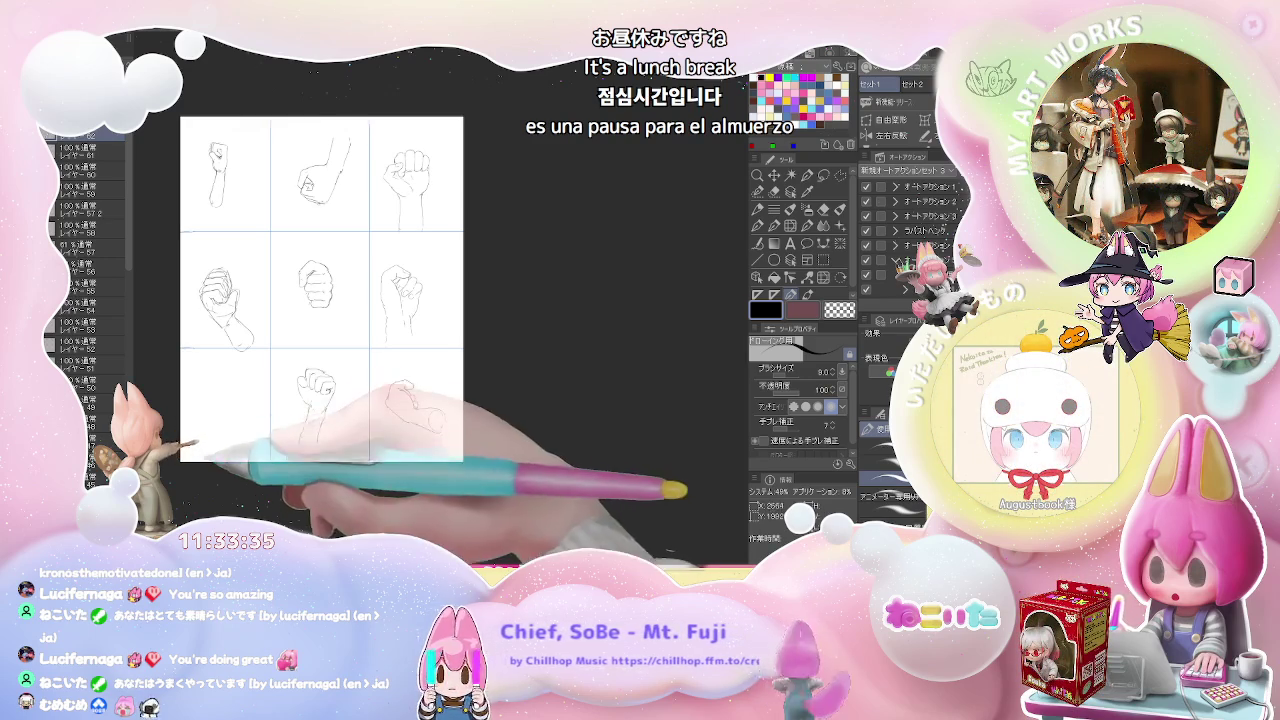
scroll(212, 398, "up", 1)
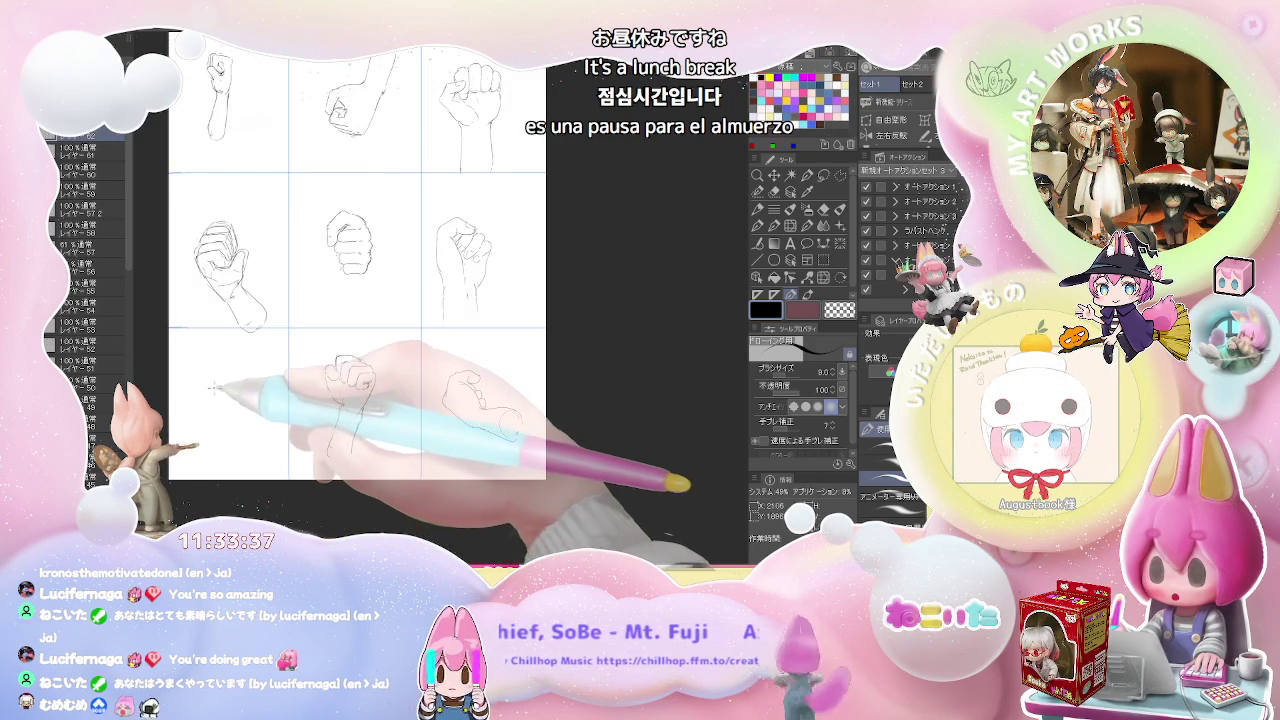
mouse_move(209, 408)
left_mouse_down()
mouse_move(256, 382)
mouse_move(240, 386)
left_mouse_up()
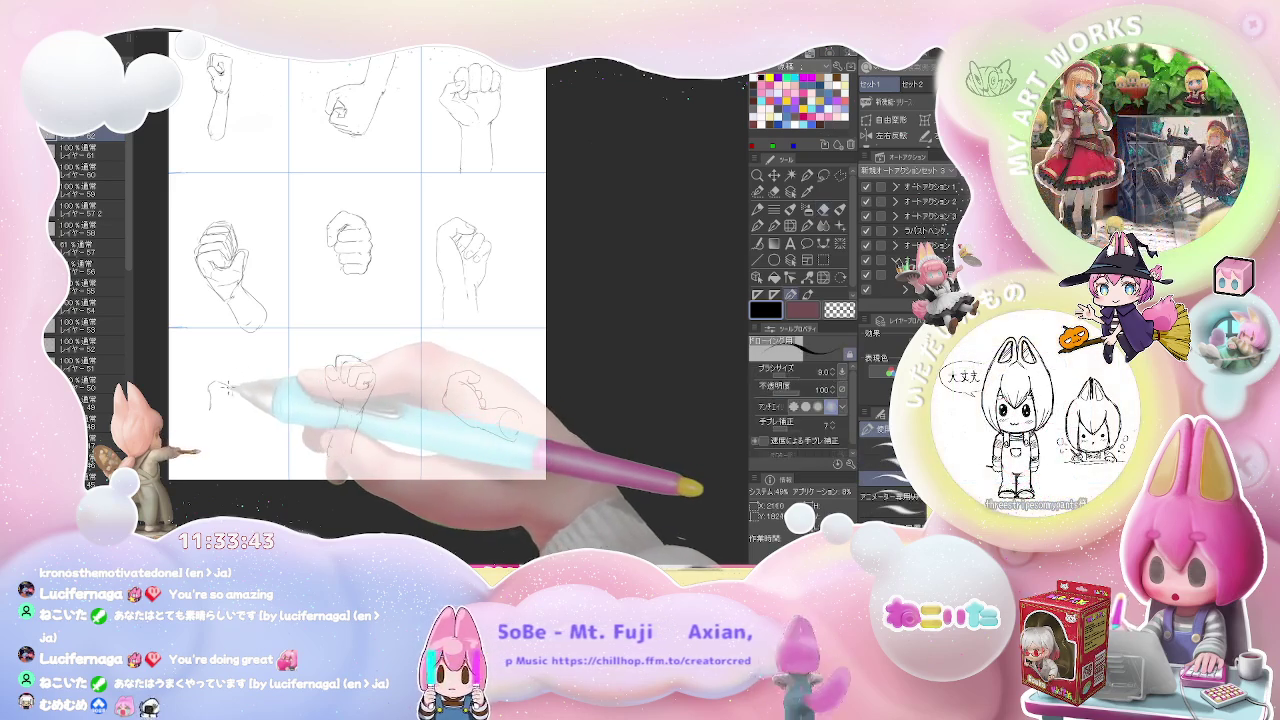
left_click_drag(238, 394, 280, 372)
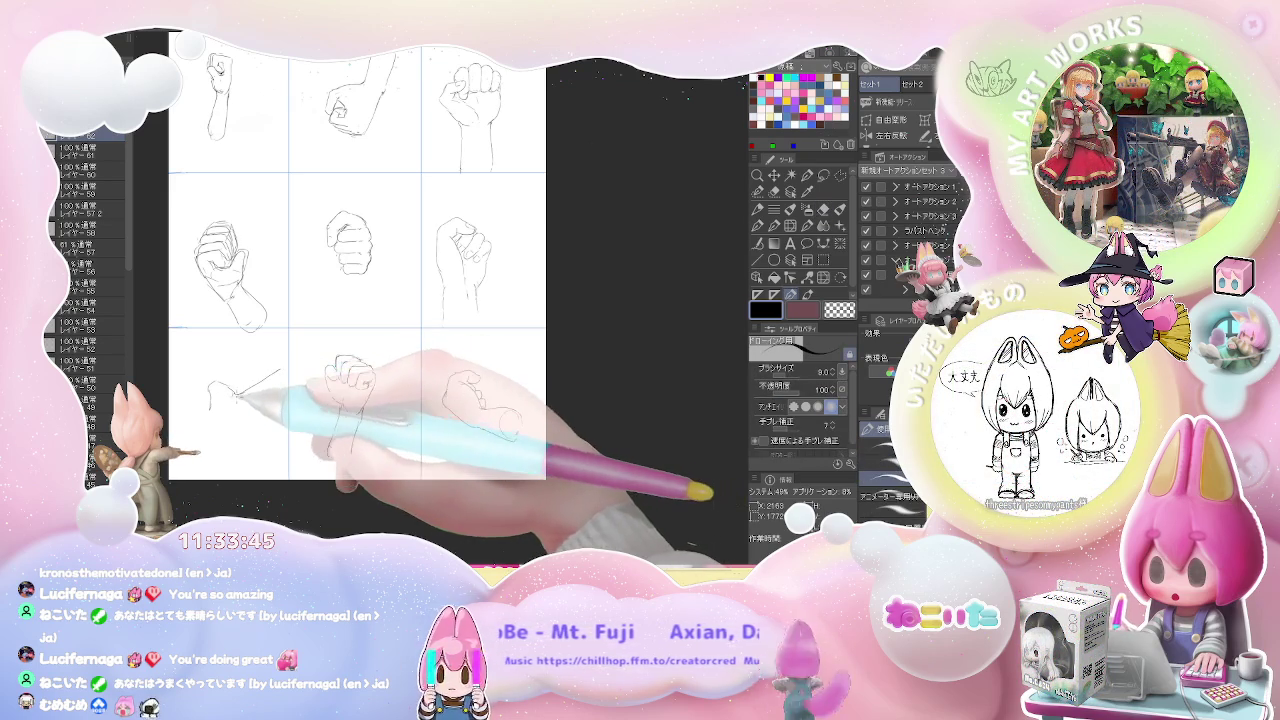
left_click_drag(210, 404, 205, 412)
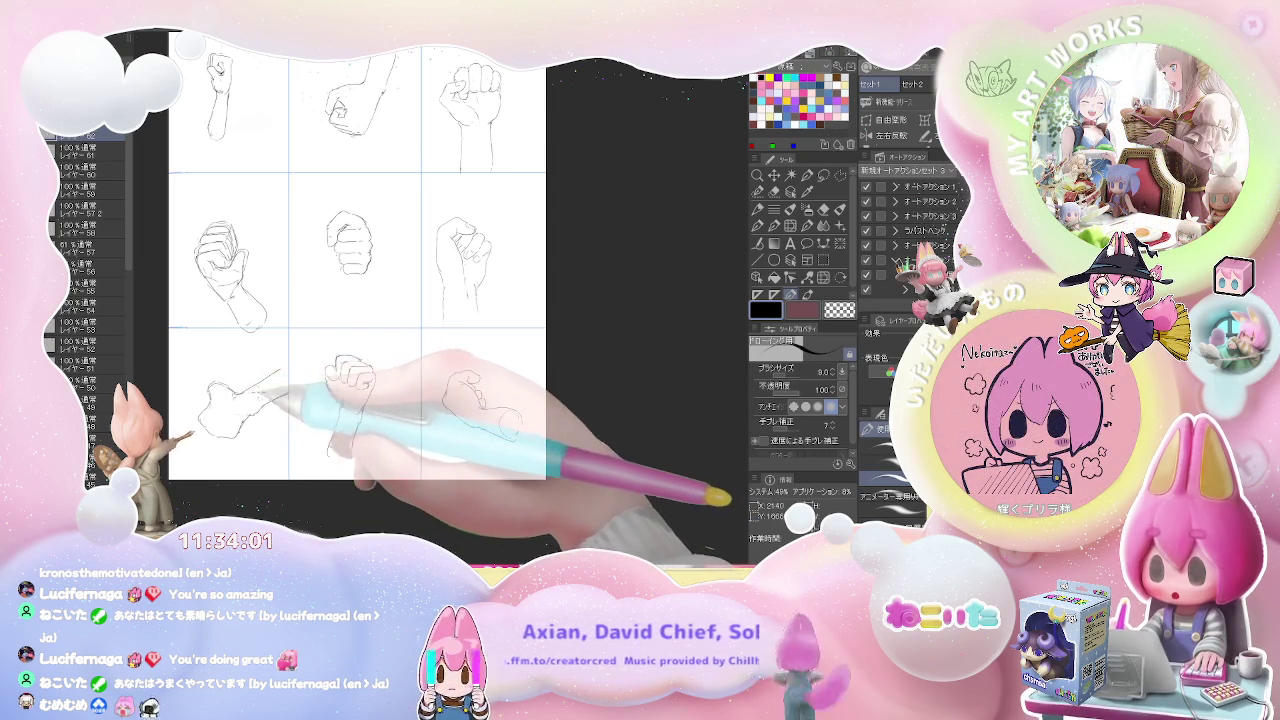
Step: Add another forearm stroke, outline the fist, and touch it up with the eraser
key("ctrl+minus")
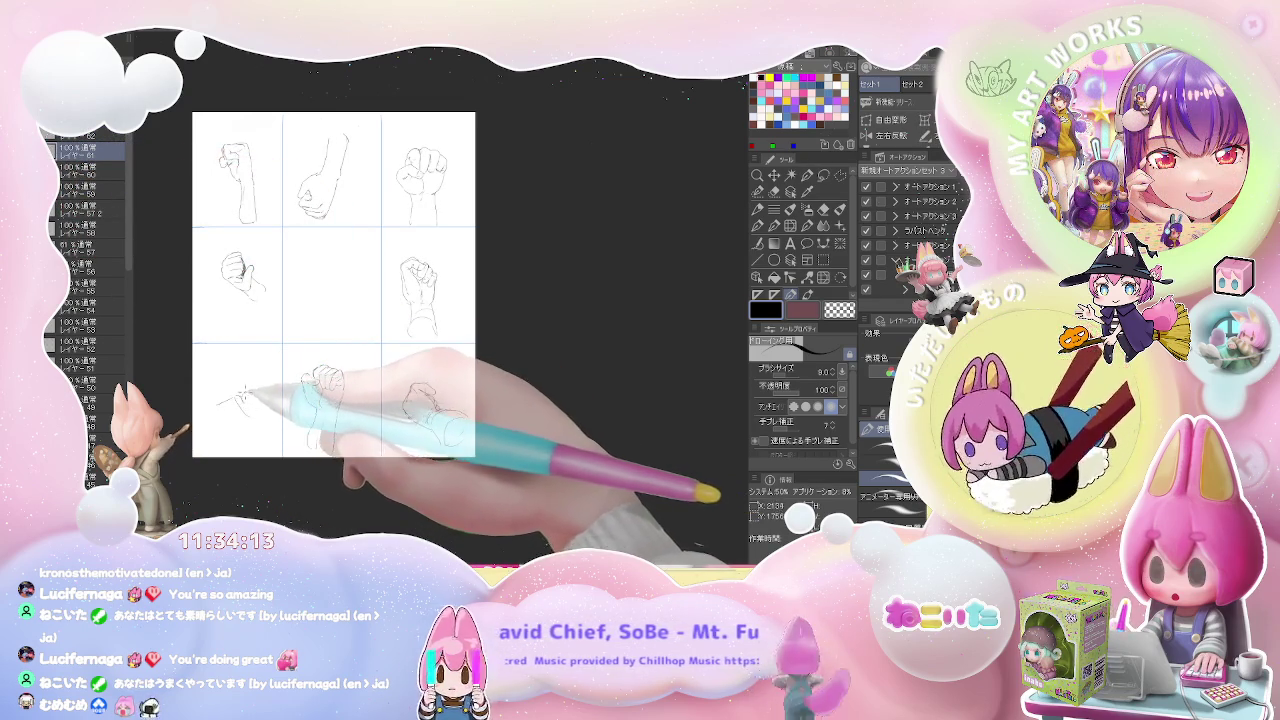
left_click_drag(280, 378, 245, 395)
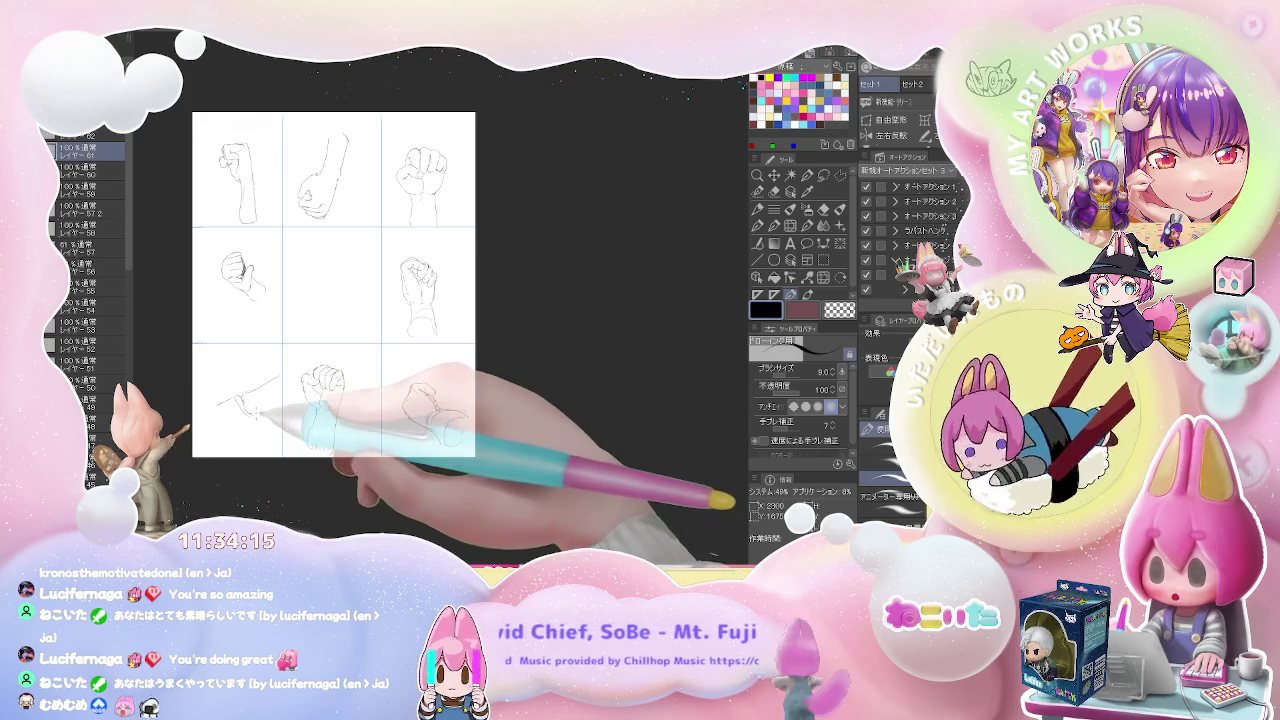
left_click_drag(240, 395, 212, 418)
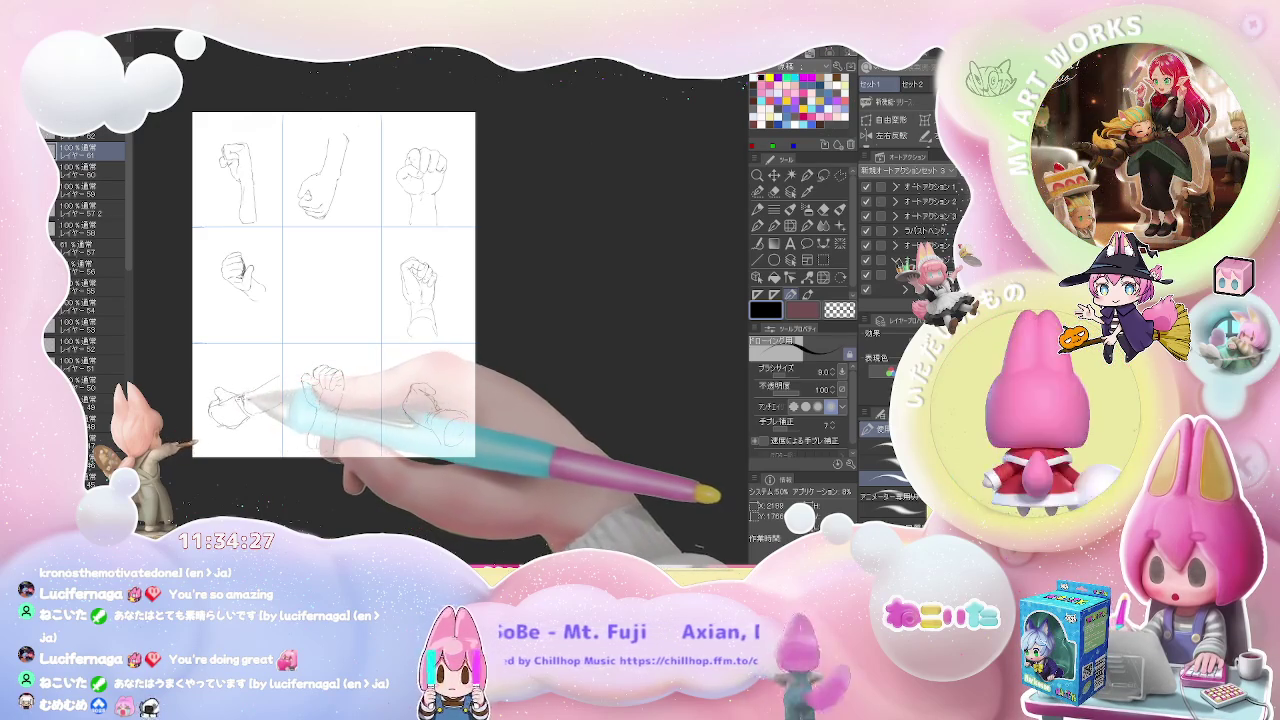
key("e")
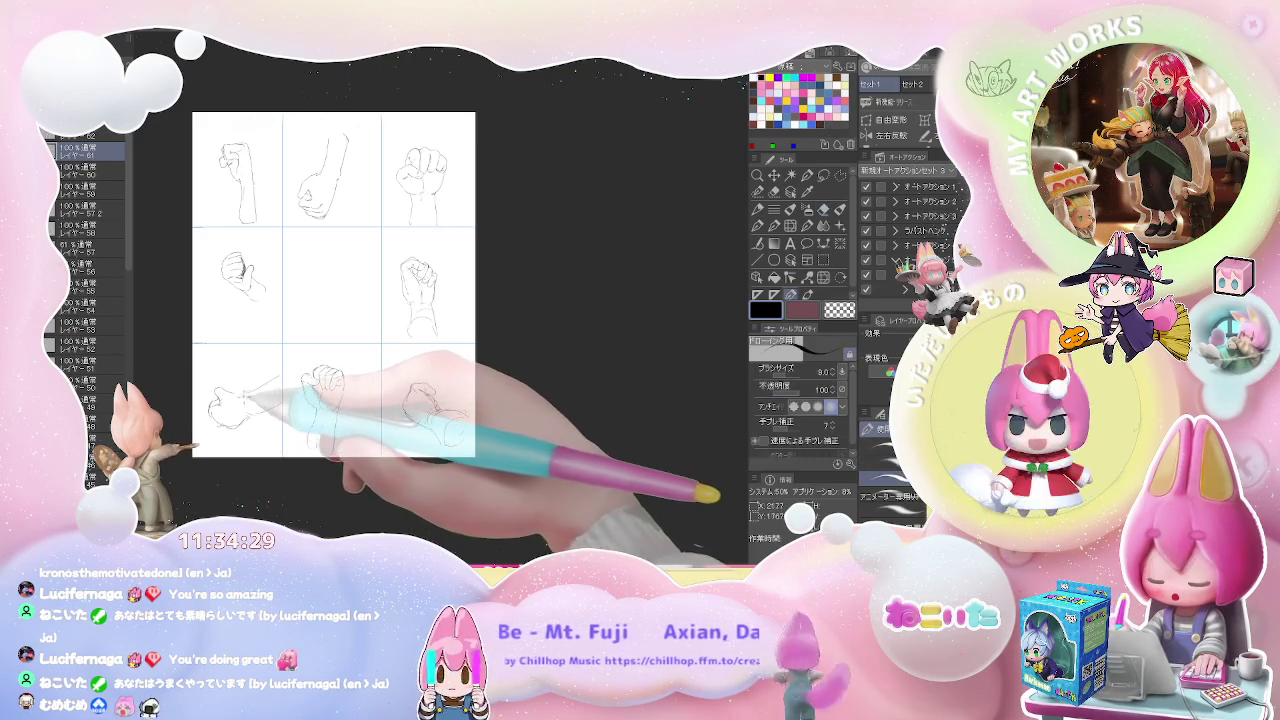
key("p")
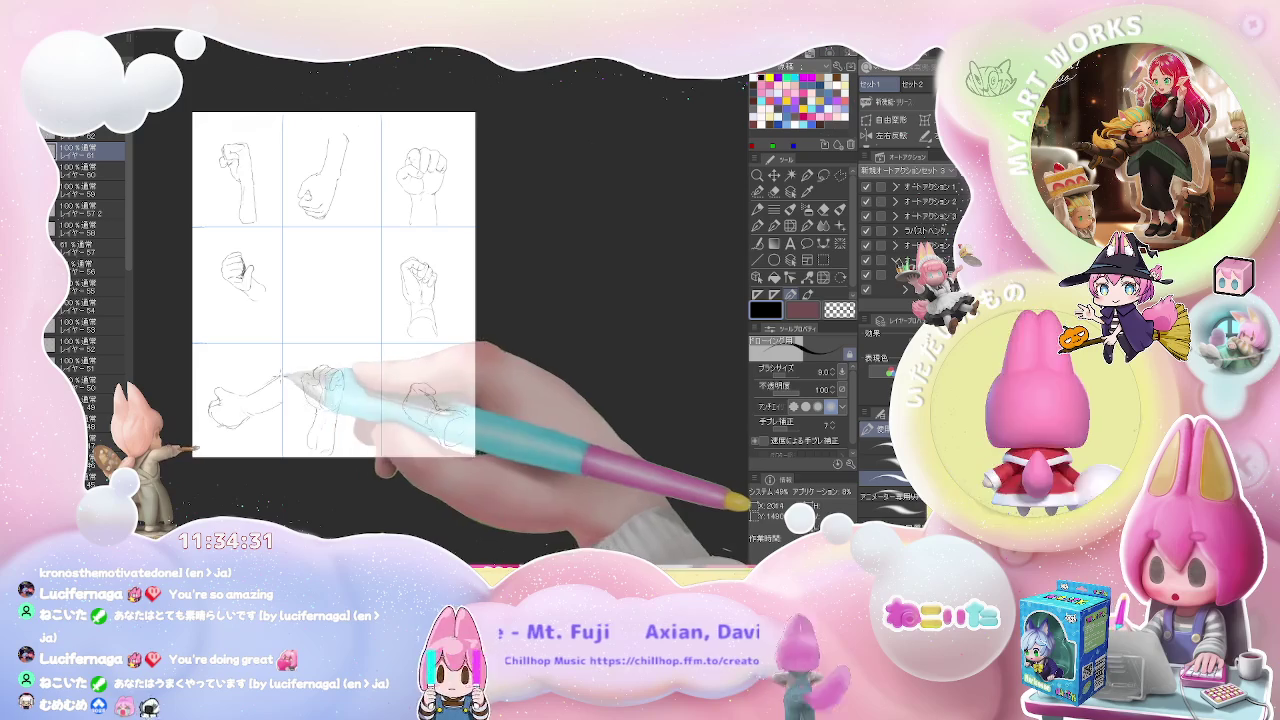
scroll(291, 395, "down", 2)
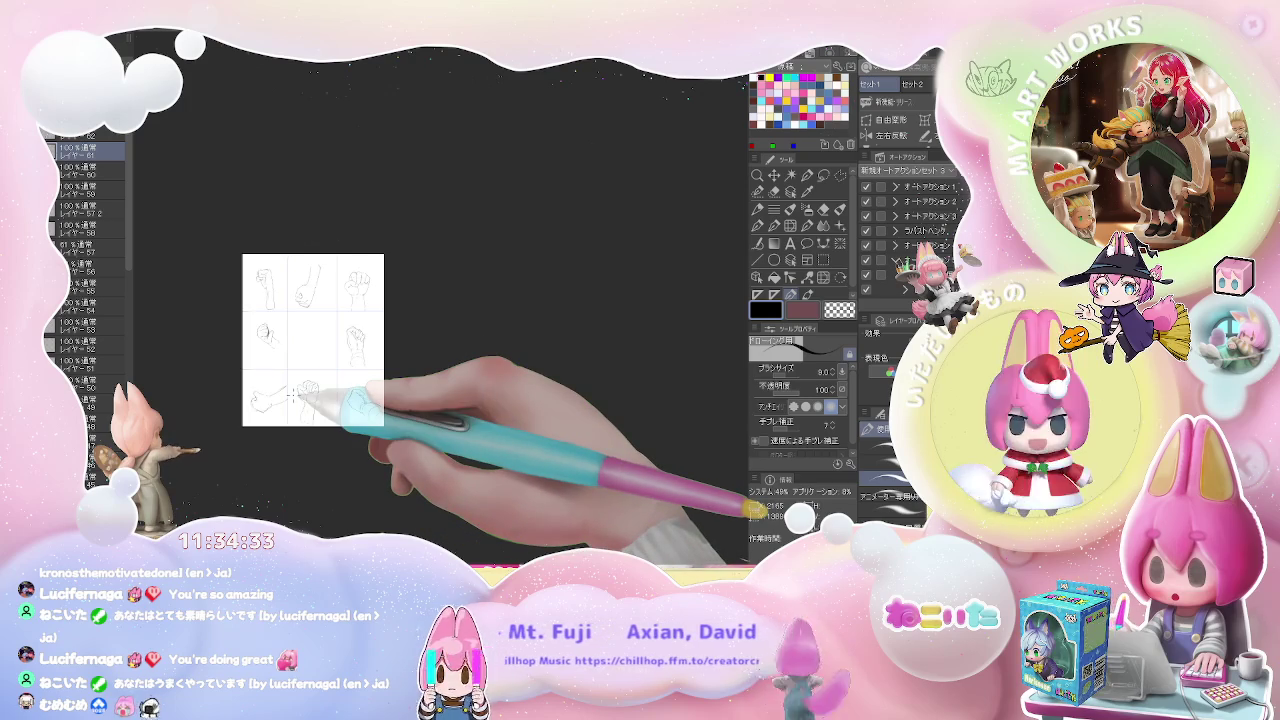
Step: Sketch a small clenched fist in the centre cell with pen strokes and eraser touch-ups
scroll(291, 395, "up", 2)
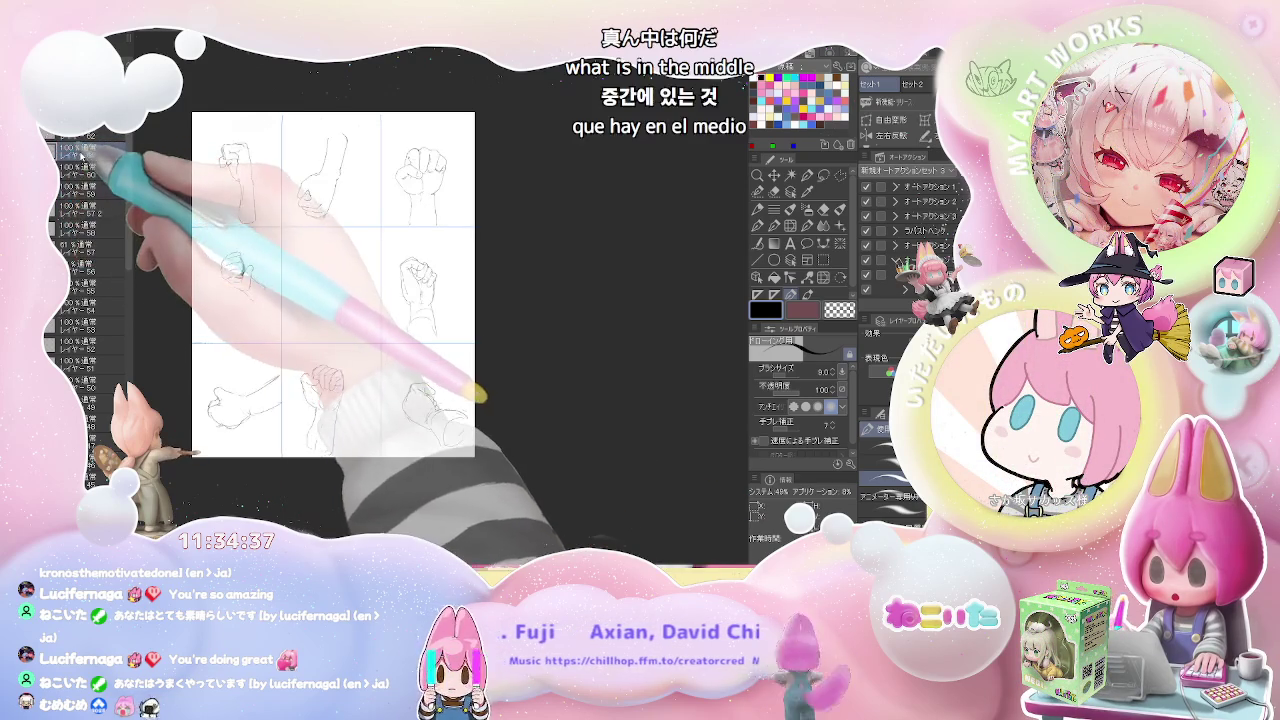
key("ctrl+plus")
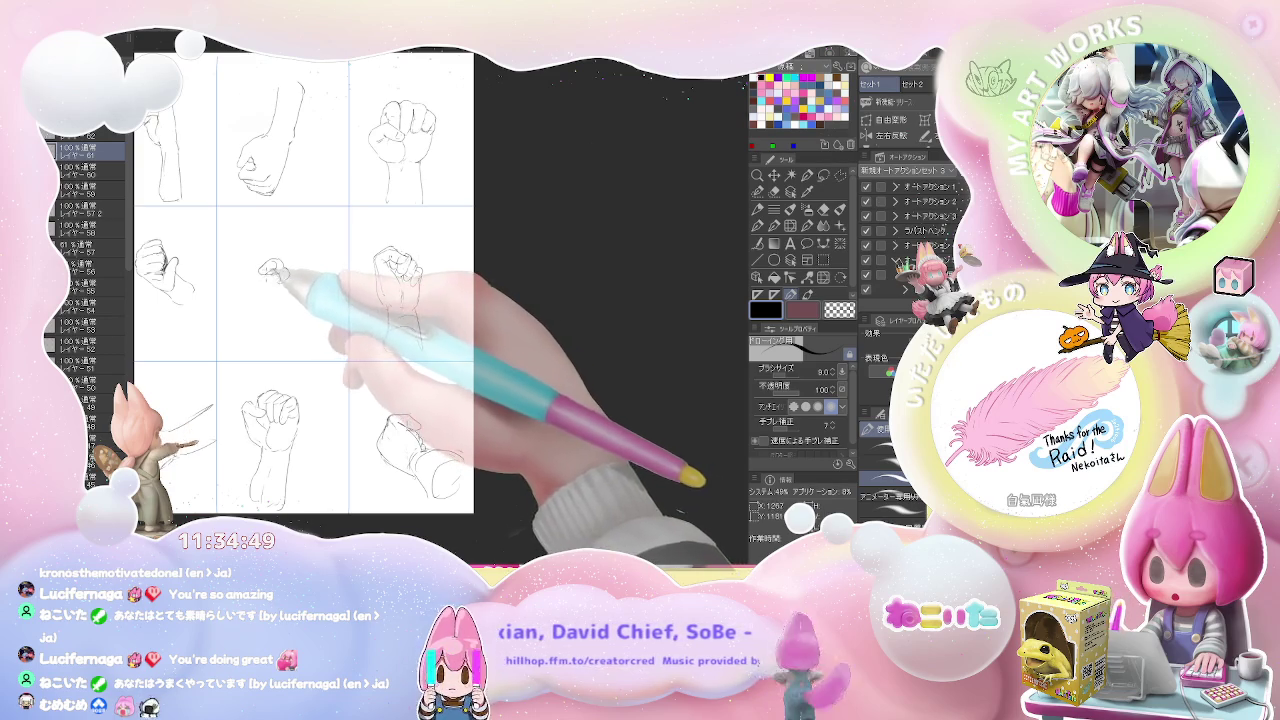
left_click_drag(262, 272, 284, 291)
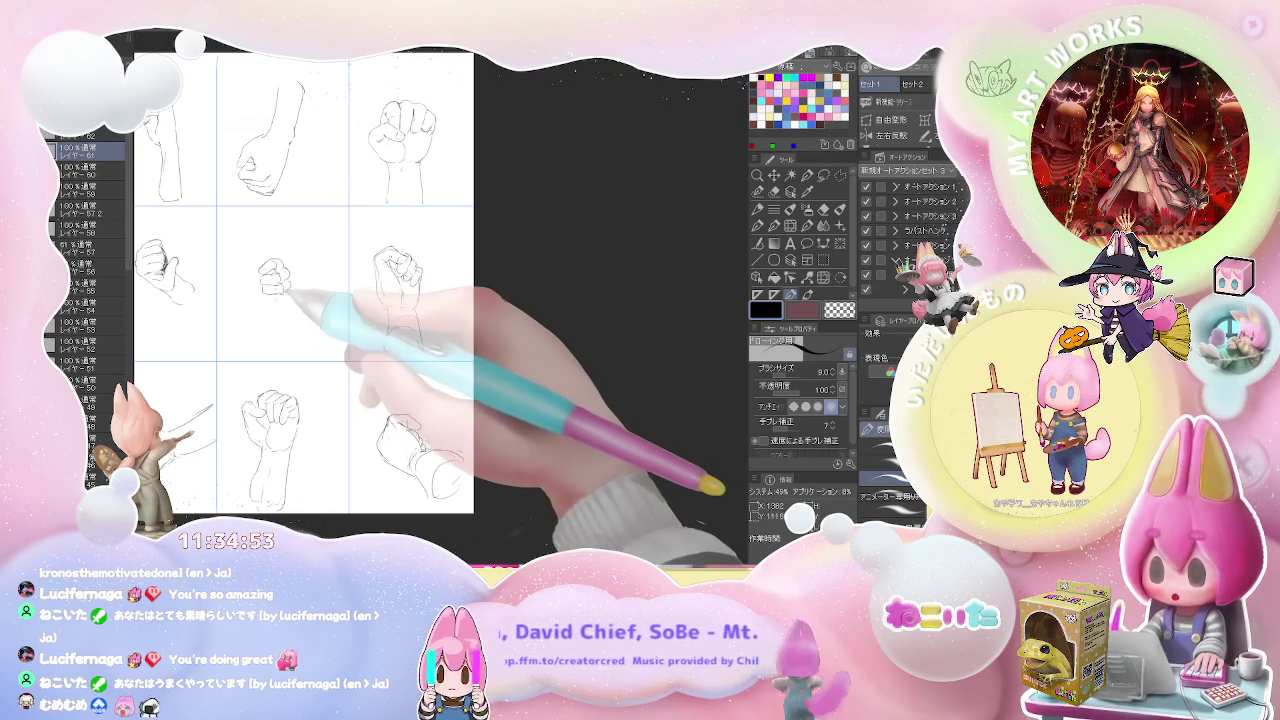
mouse_move(266, 284)
left_mouse_down()
mouse_move(290, 296)
mouse_move(280, 305)
left_mouse_up()
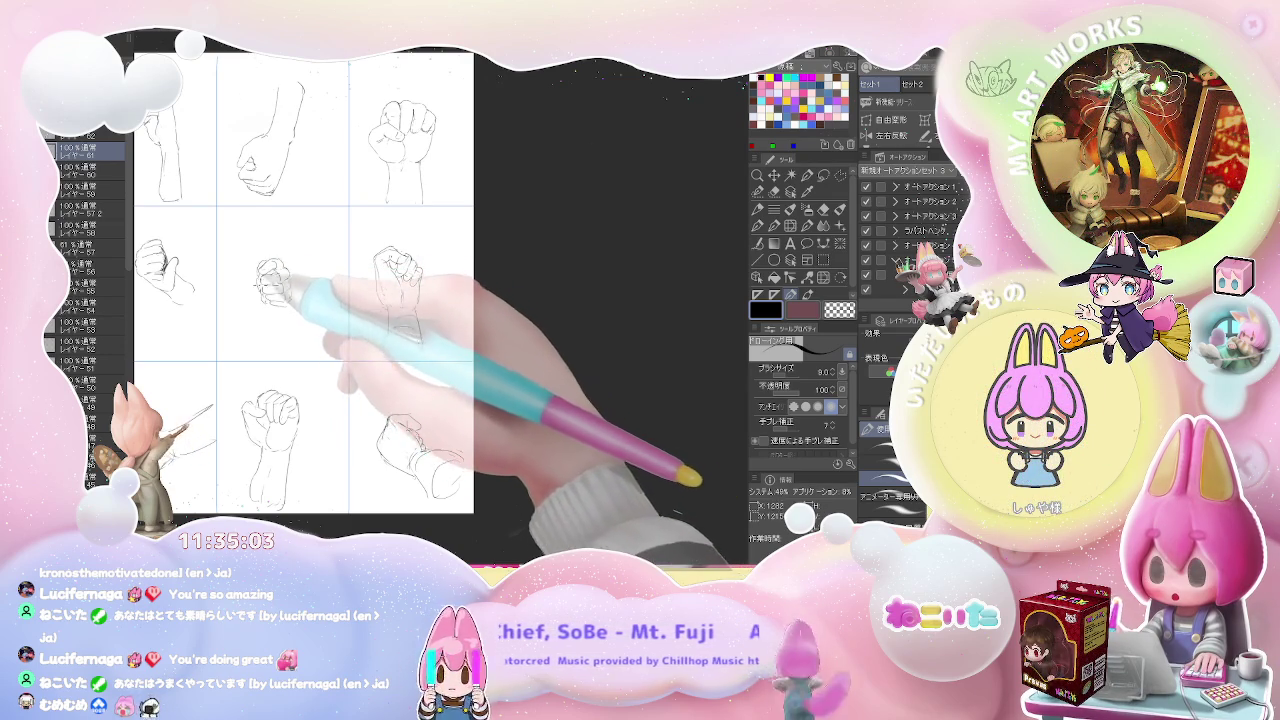
key("e")
key("p")
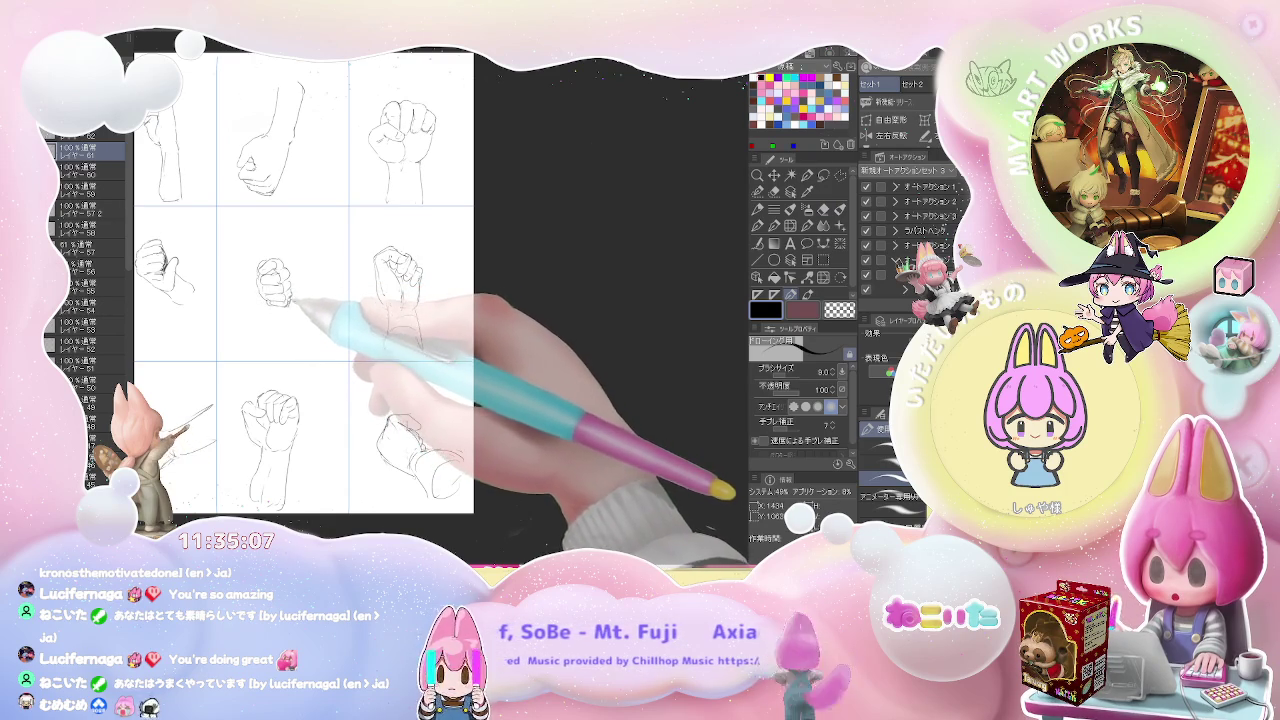
key("e")
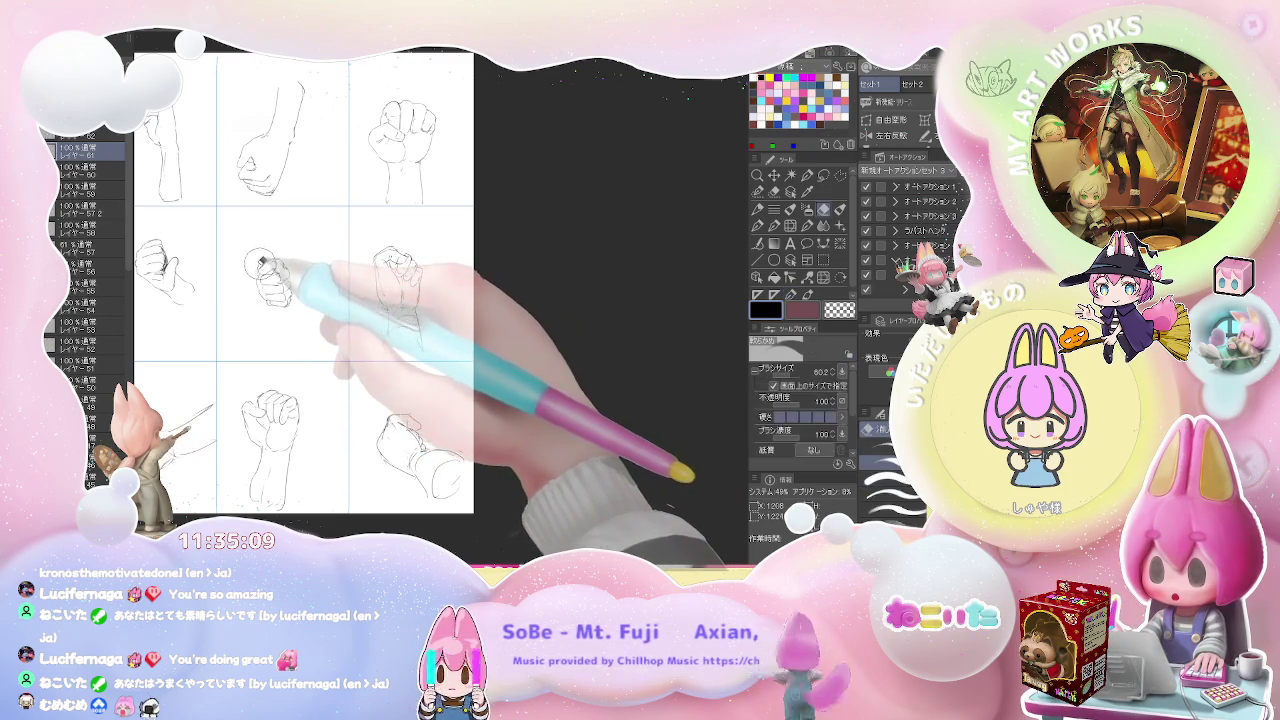
key("p")
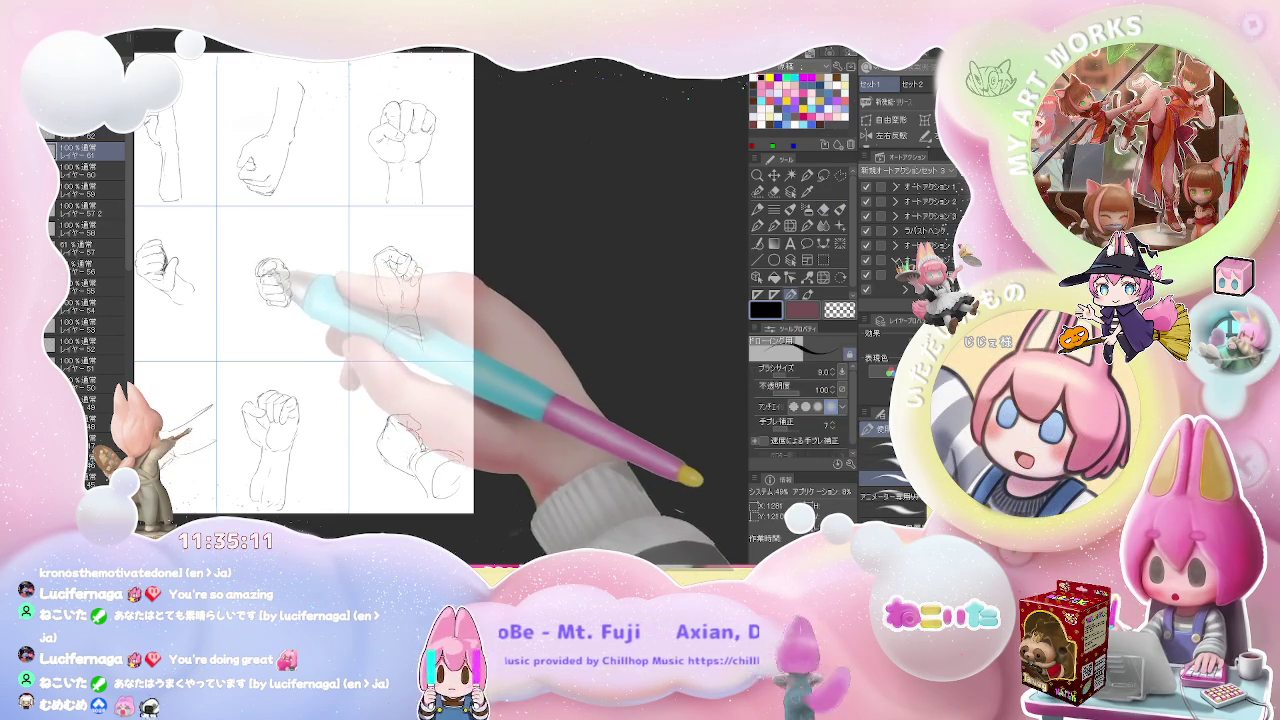
scroll(276, 280, "down", 1)
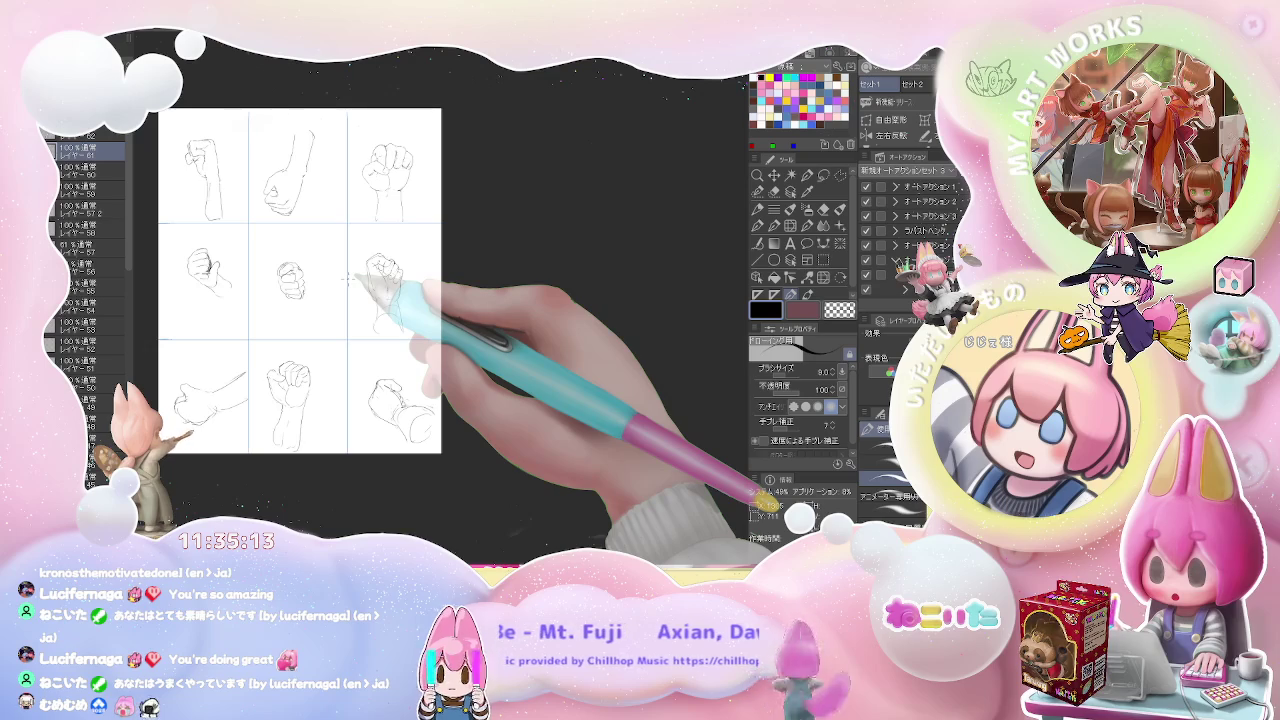
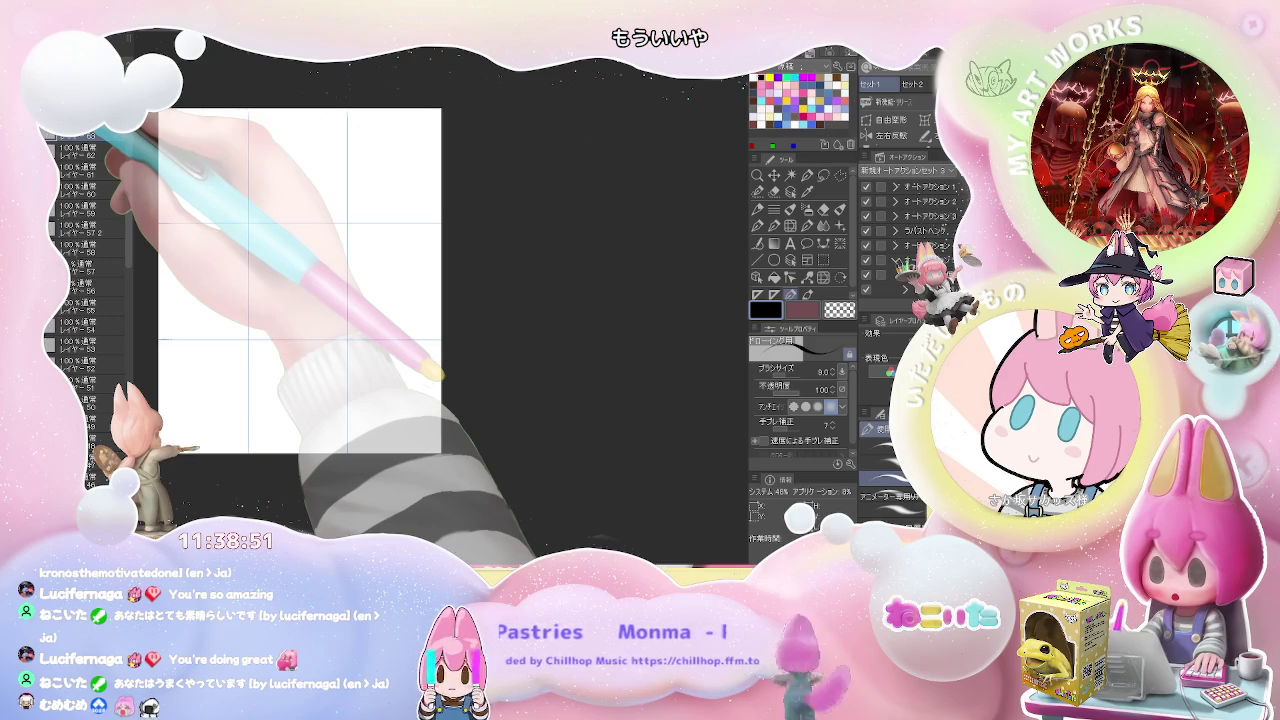
Step: Zoom in and sketch the heel and ankle outline, plus a short line beside the toes
scroll(268, 168, "up", 2)
scroll(268, 168, "up", 2)
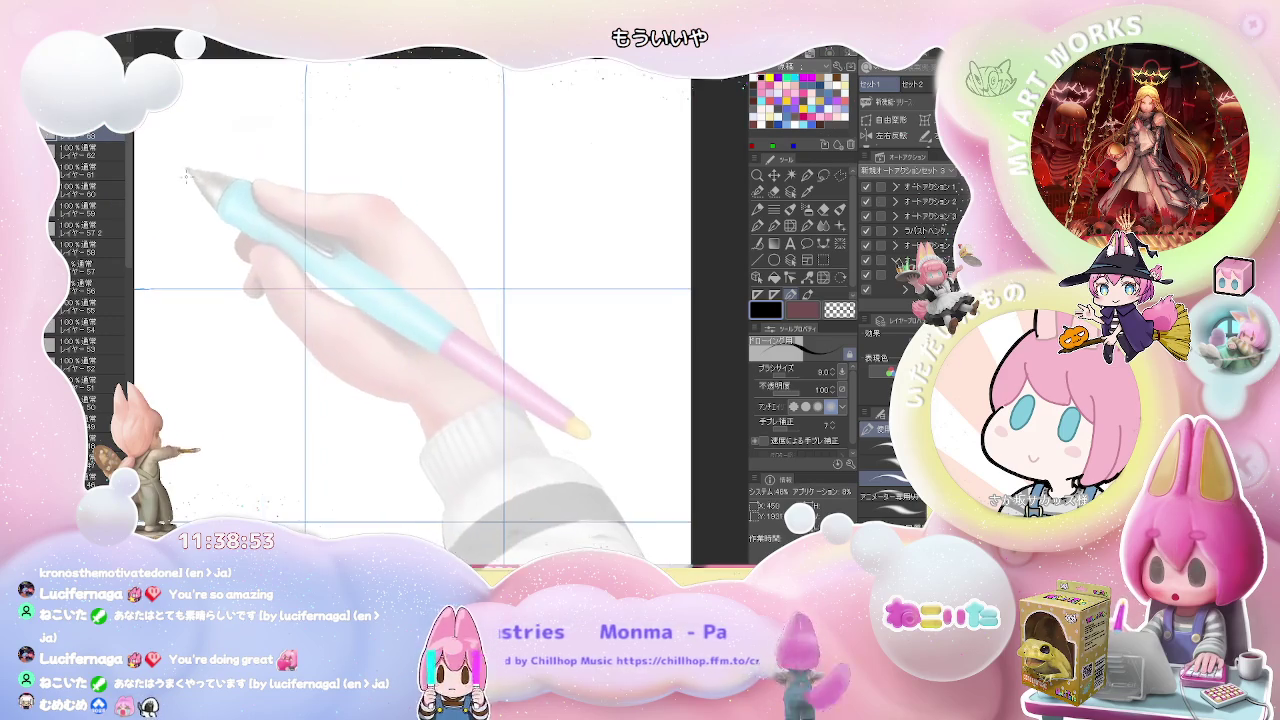
scroll(268, 168, "up", 2)
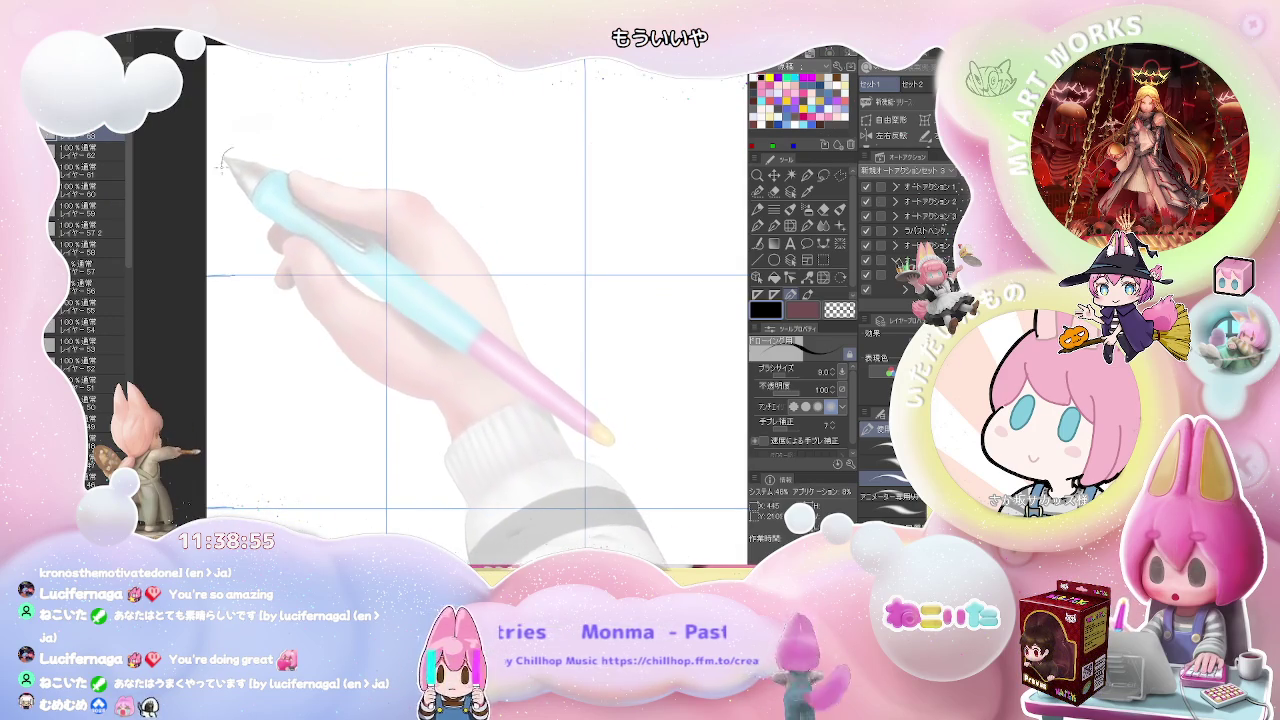
mouse_move(223, 167)
left_mouse_down()
mouse_move(265, 237)
mouse_move(322, 258)
left_mouse_up()
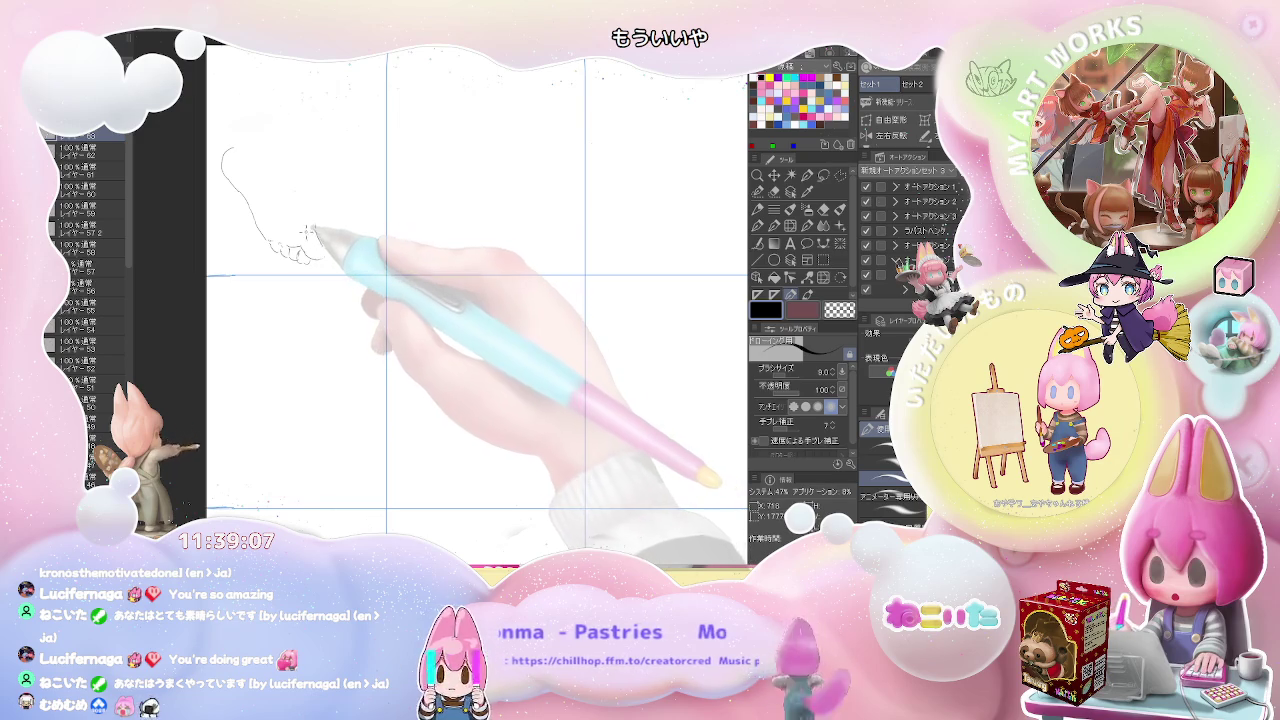
left_click_drag(301, 246, 303, 222)
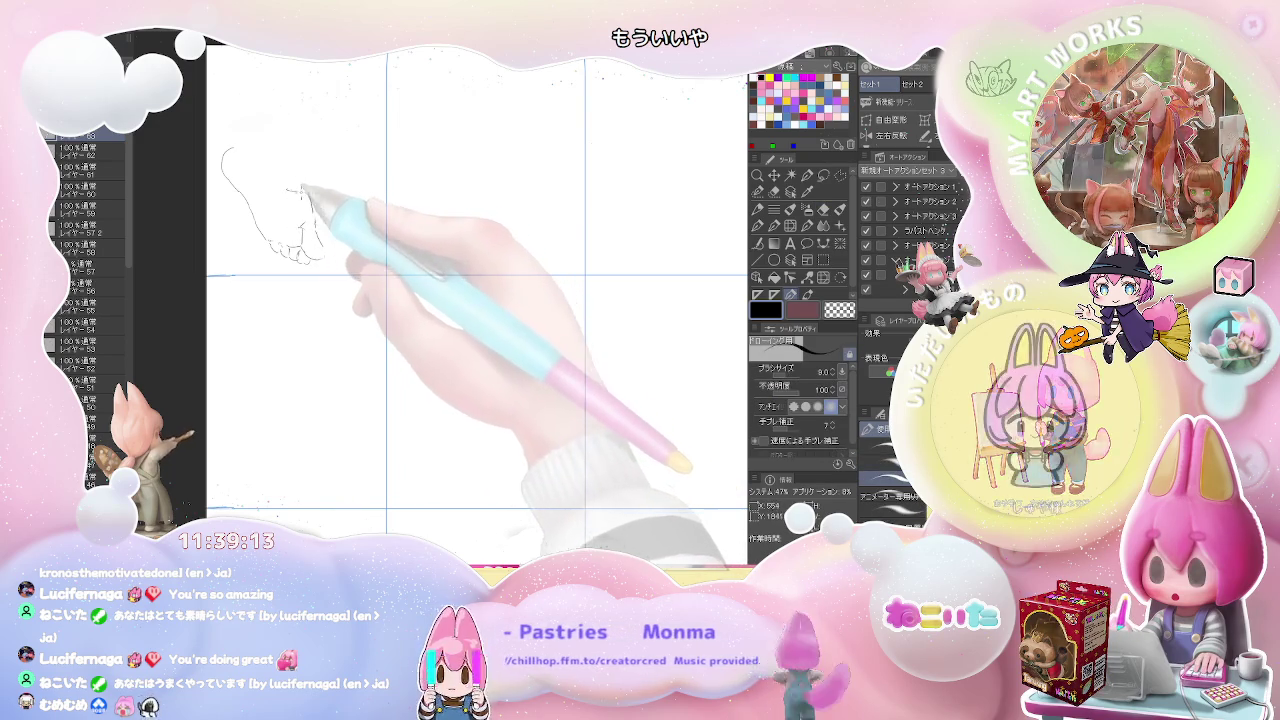
Step: Add the ankle line and extend the toe line, cleaning up with the eraser
key("e")
key("p")
left_click_drag(282, 188, 287, 108)
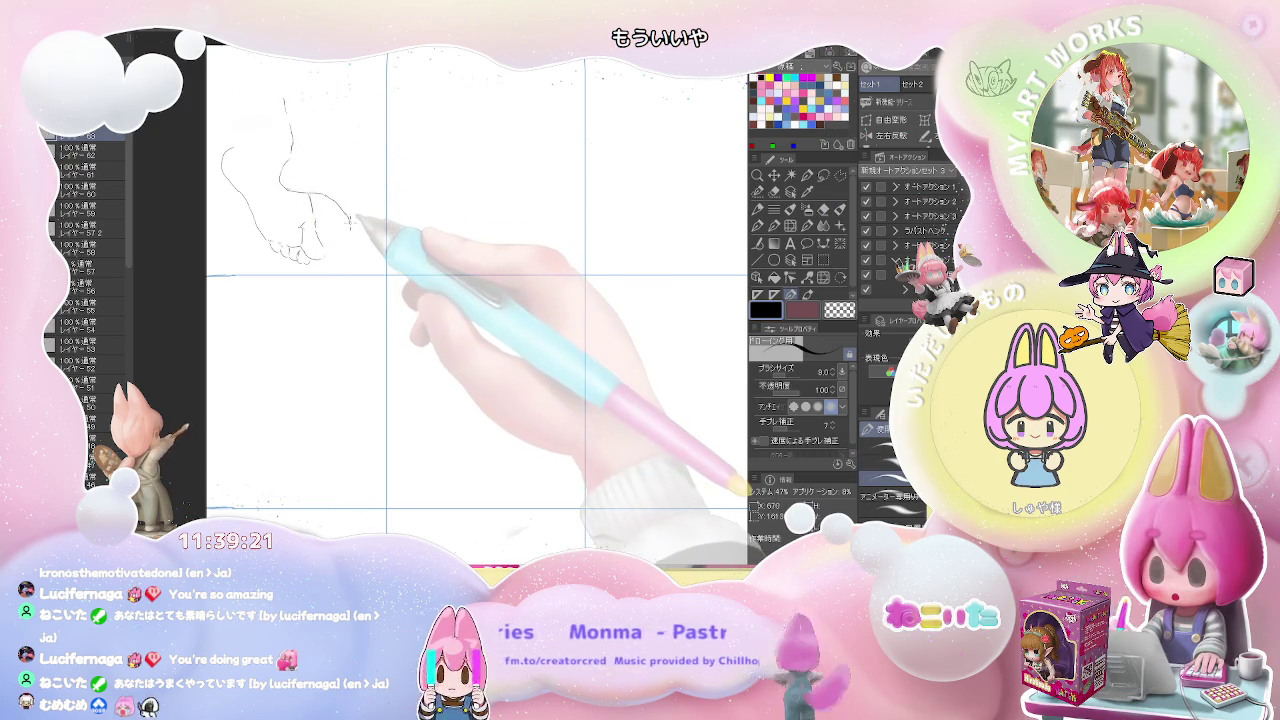
mouse_move(352, 220)
left_mouse_down()
mouse_move(372, 240)
mouse_move(384, 232)
mouse_move(372, 219)
left_mouse_up()
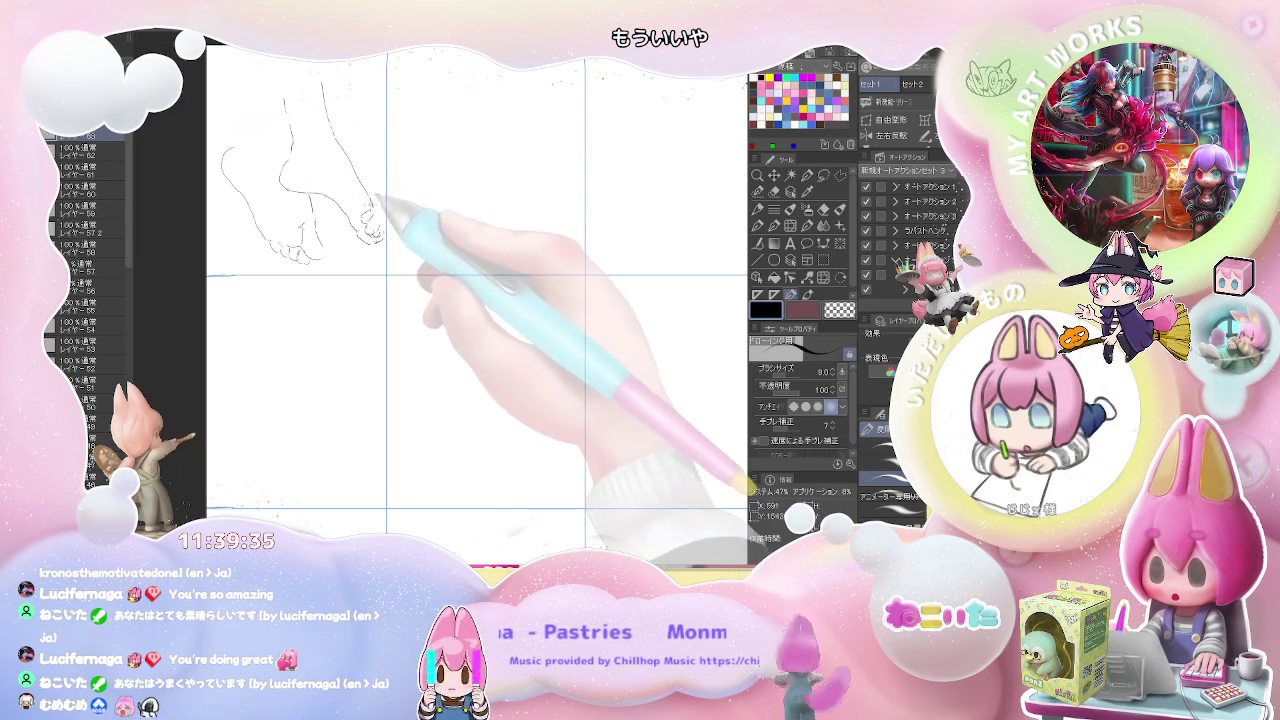
key("e")
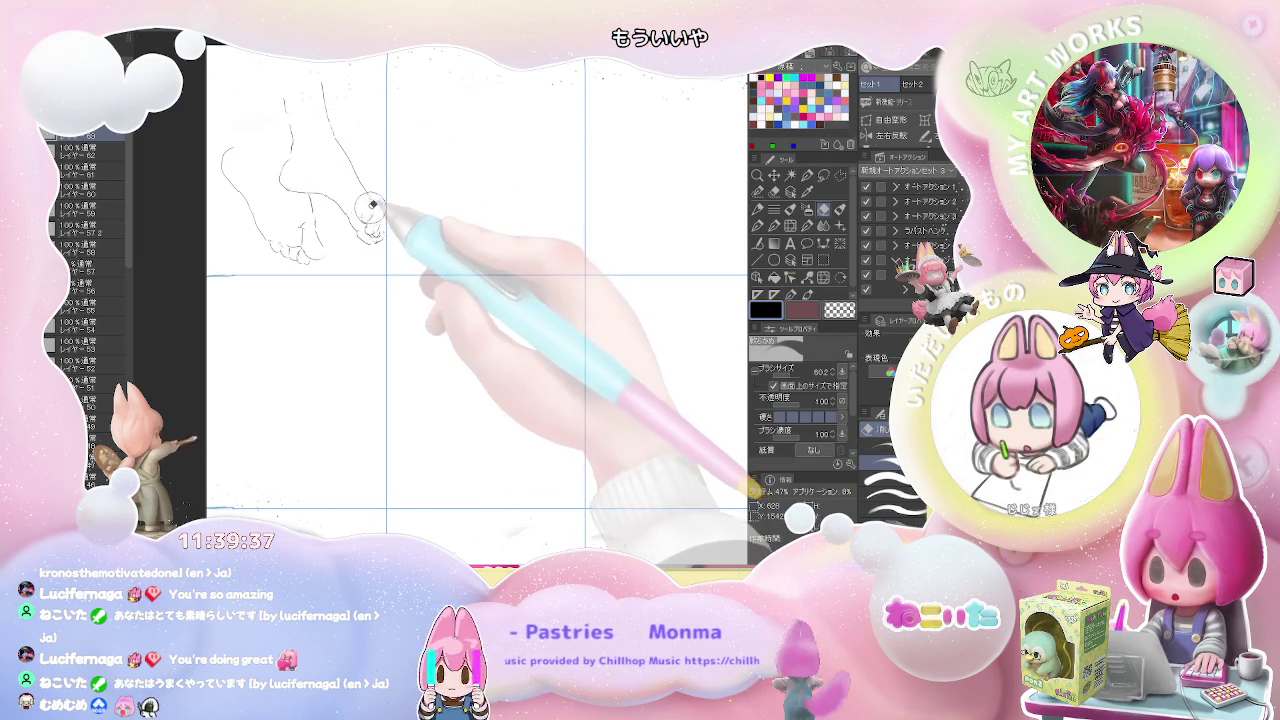
key("p")
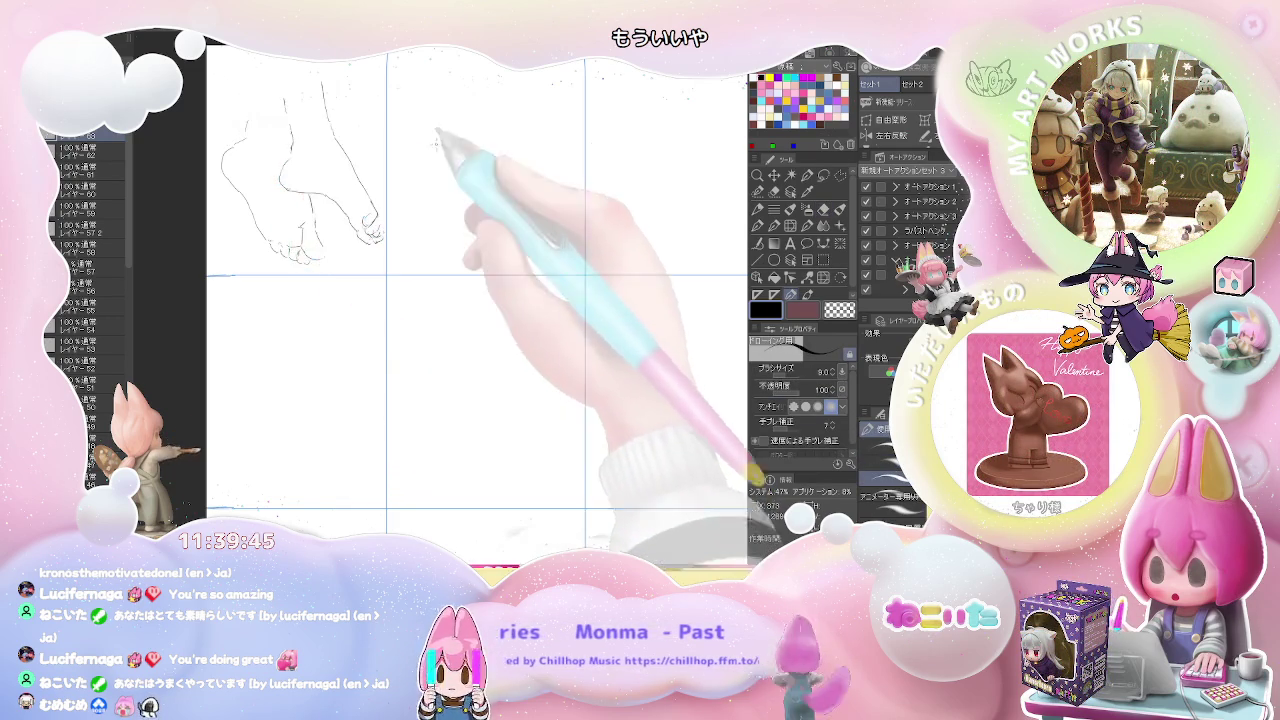
left_click_drag(430, 135, 252, 163)
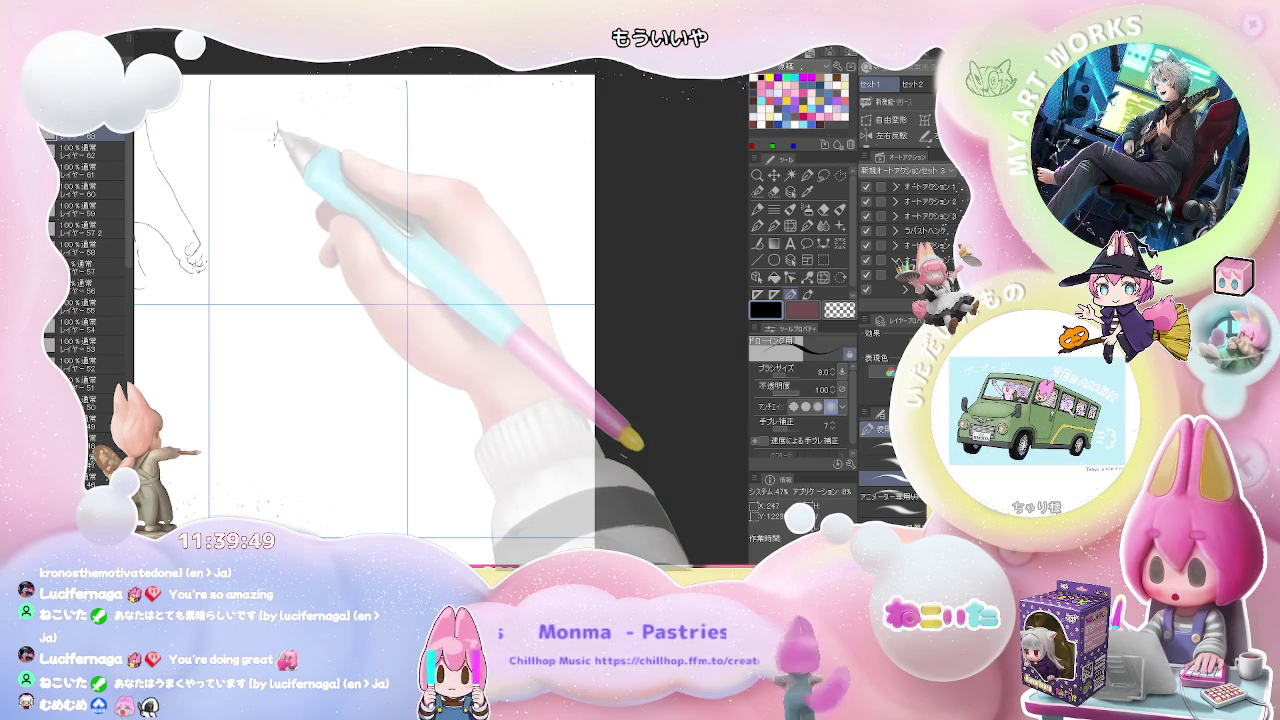
Step: Start the front-view foot with its toe line and a curve running down from it
left_click_drag(284, 152, 287, 127)
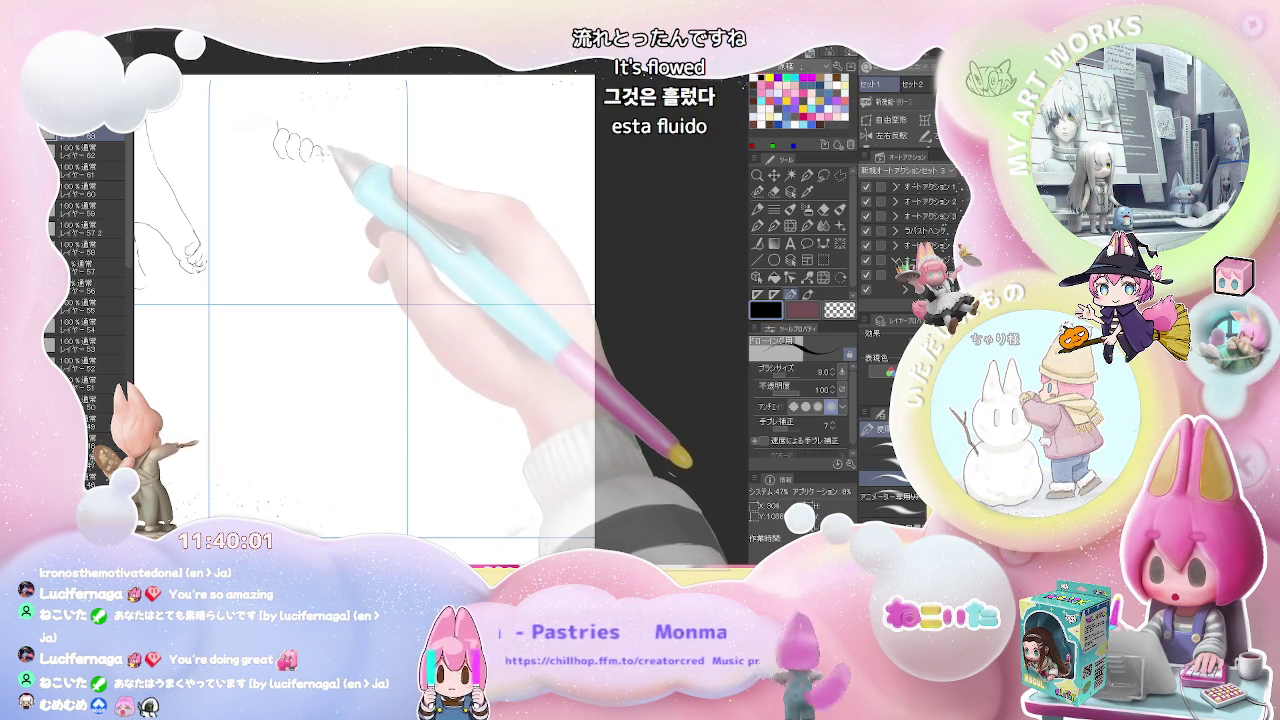
mouse_move(333, 157)
left_mouse_down()
mouse_move(342, 292)
mouse_move(290, 298)
left_mouse_up()
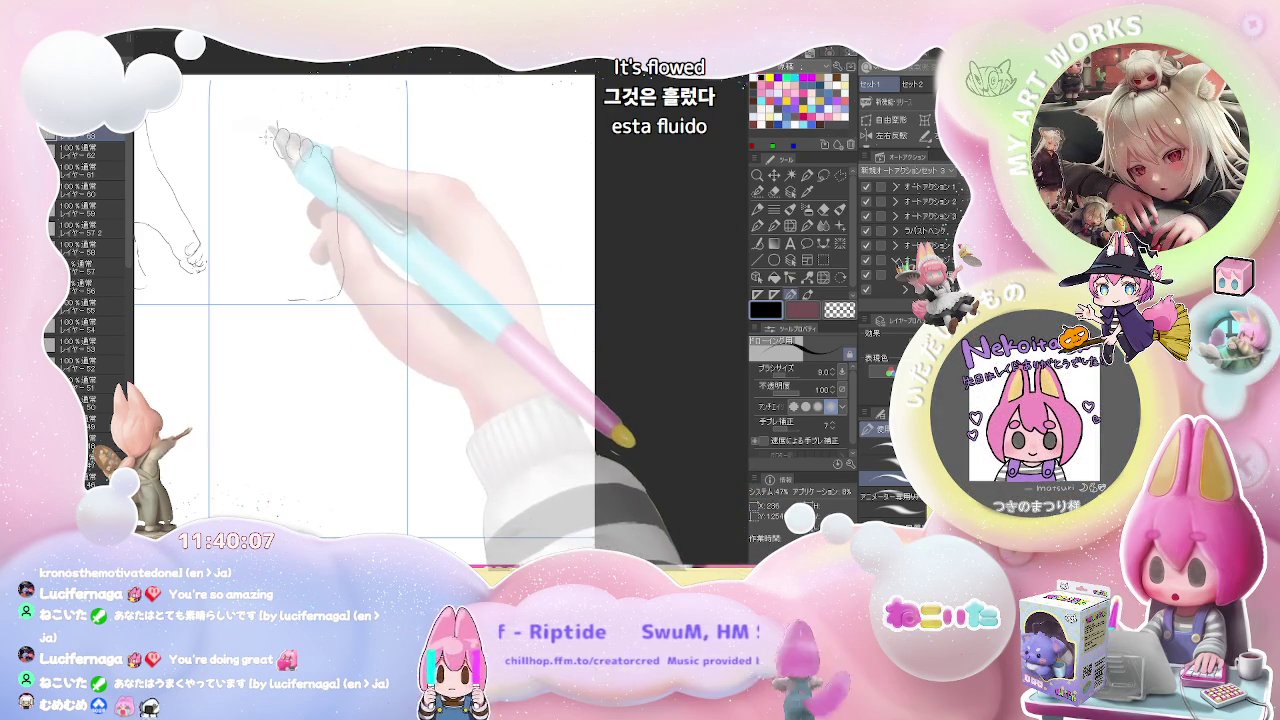
left_click_drag(274, 130, 282, 122)
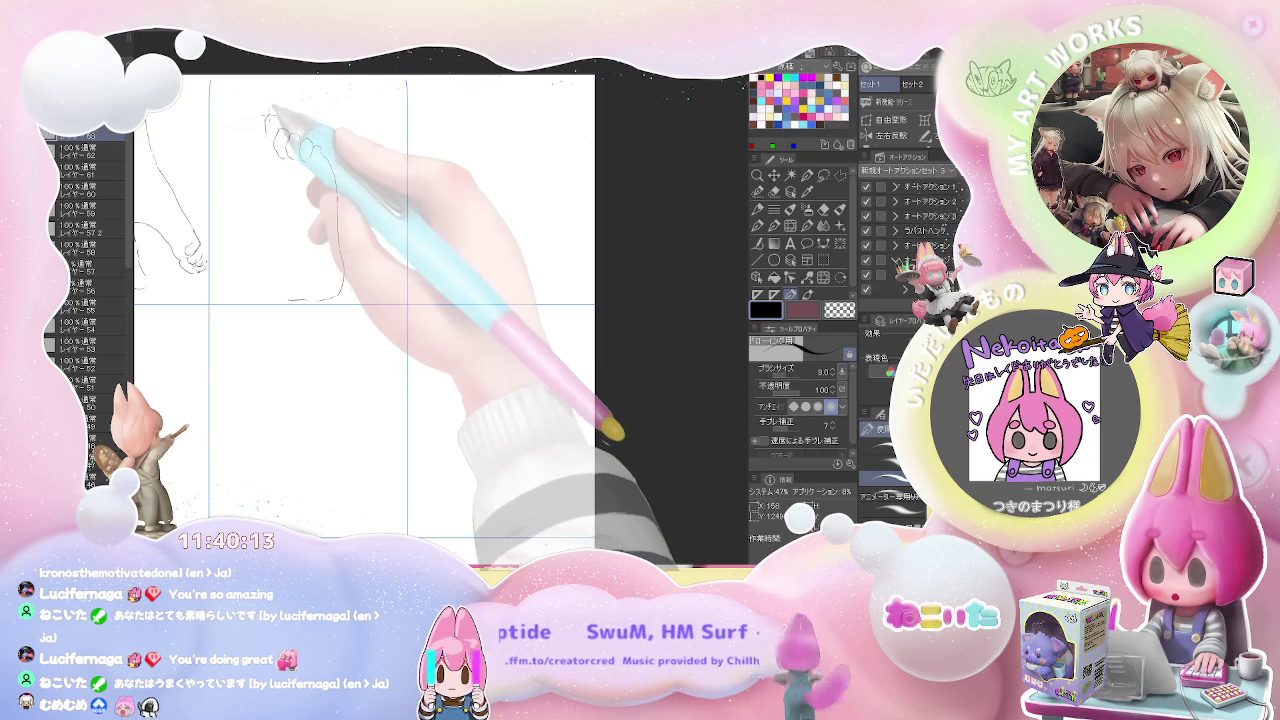
key("e")
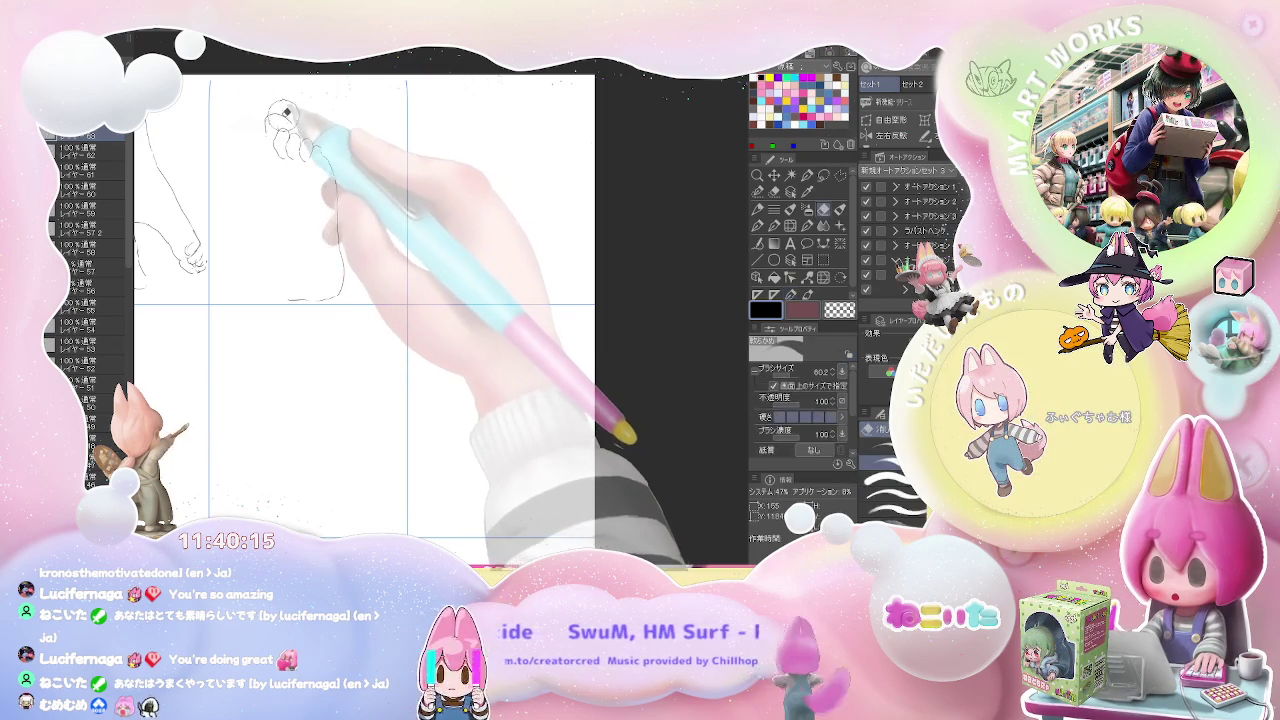
key("p")
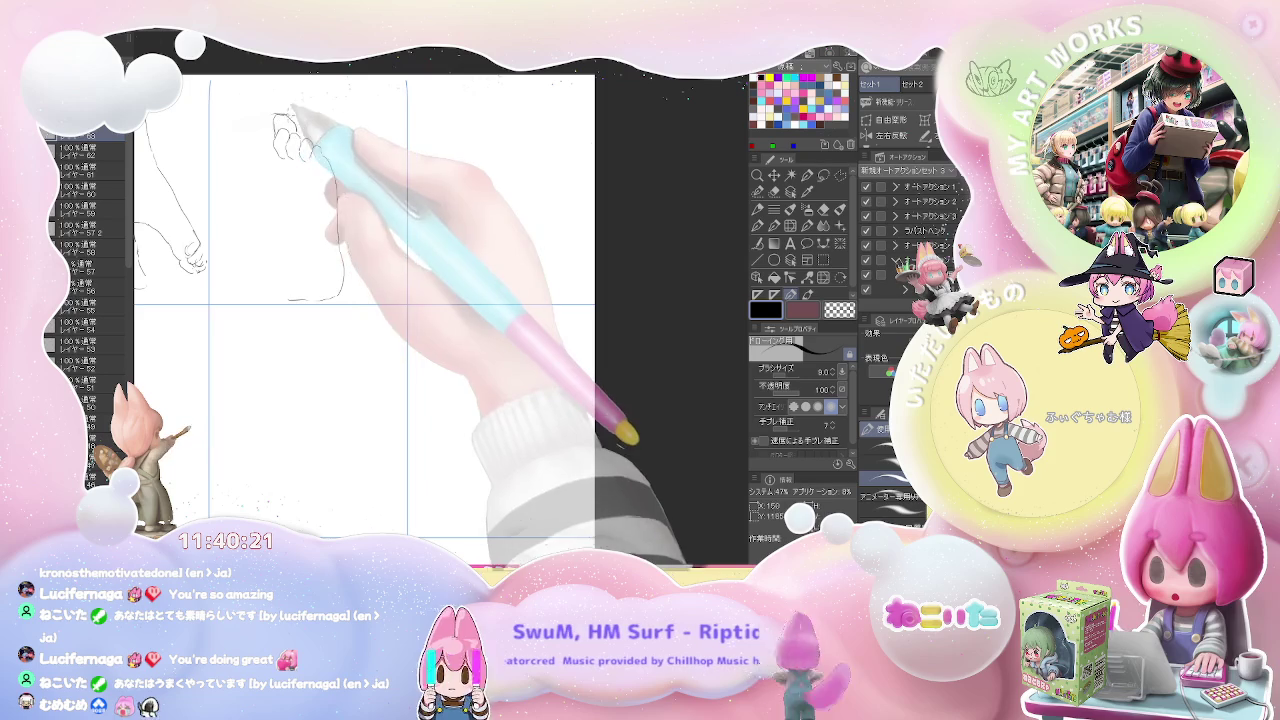
Step: Outline the individual toes and the foot's left side, then refine the toe shapes
left_click_drag(276, 130, 296, 116)
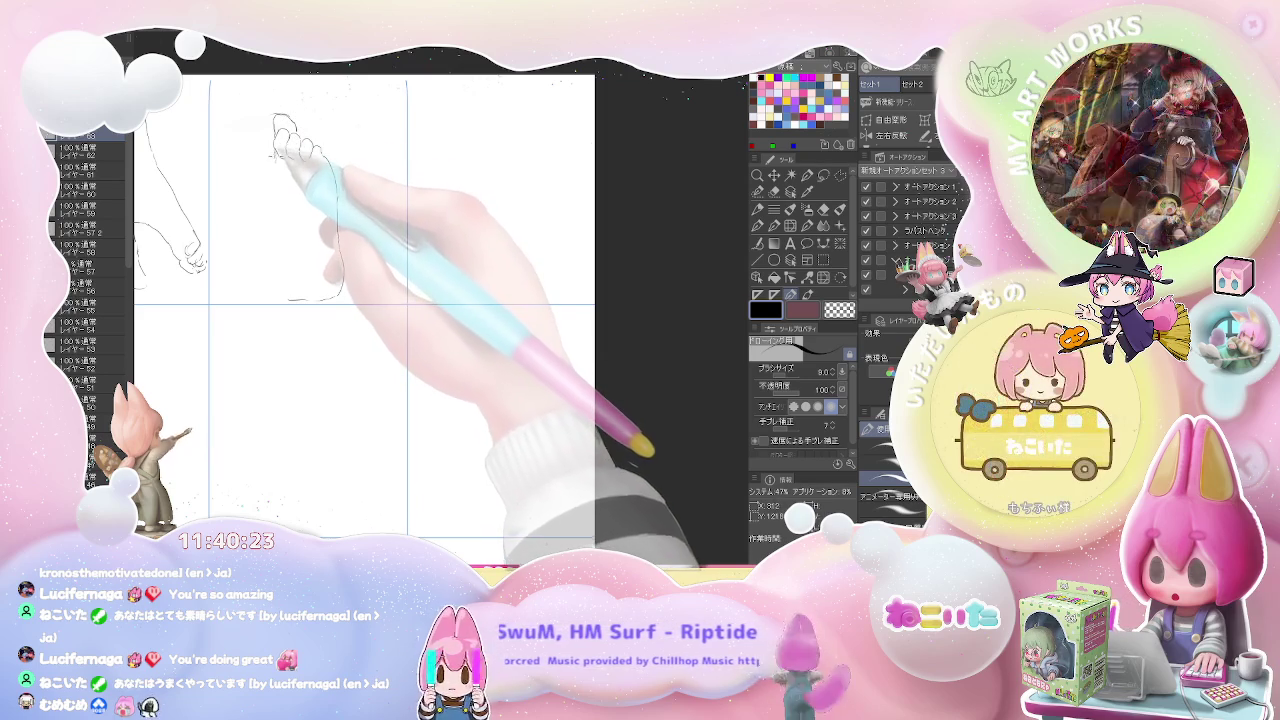
left_click_drag(277, 167, 268, 272)
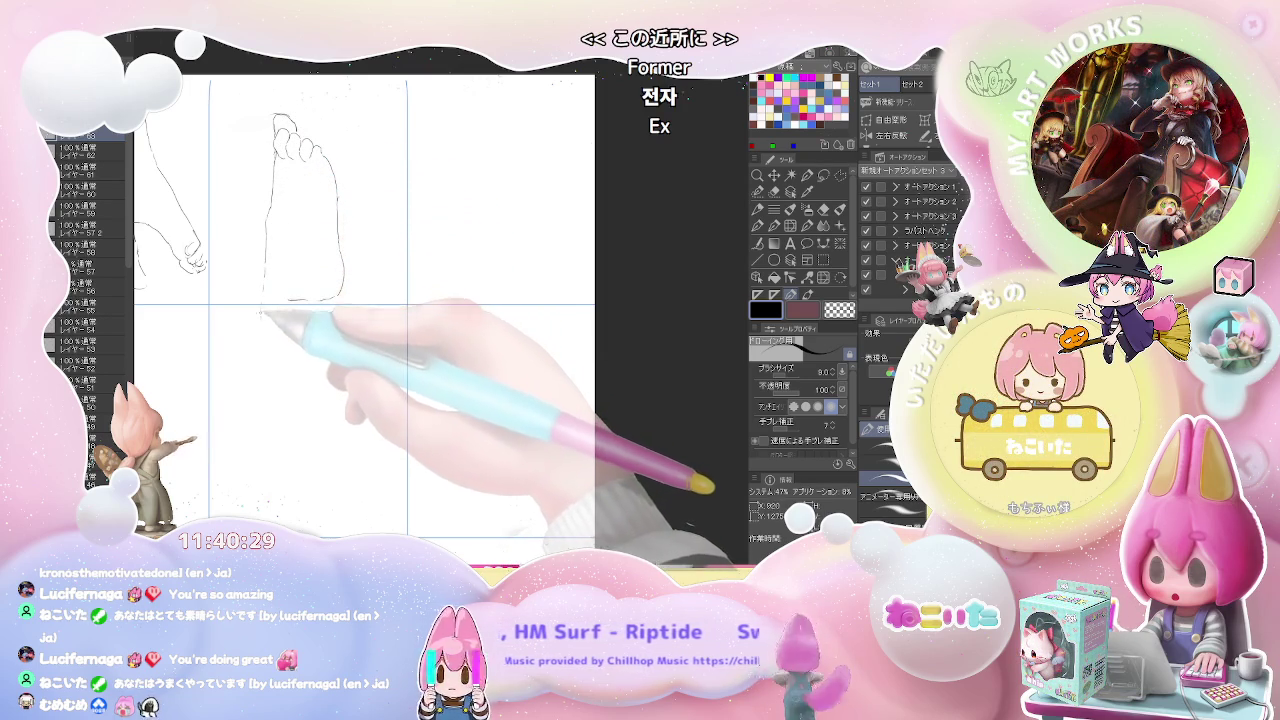
key("e")
key("p")
mouse_move(263, 274)
left_mouse_down()
mouse_move(243, 299)
mouse_move(318, 297)
left_mouse_up()
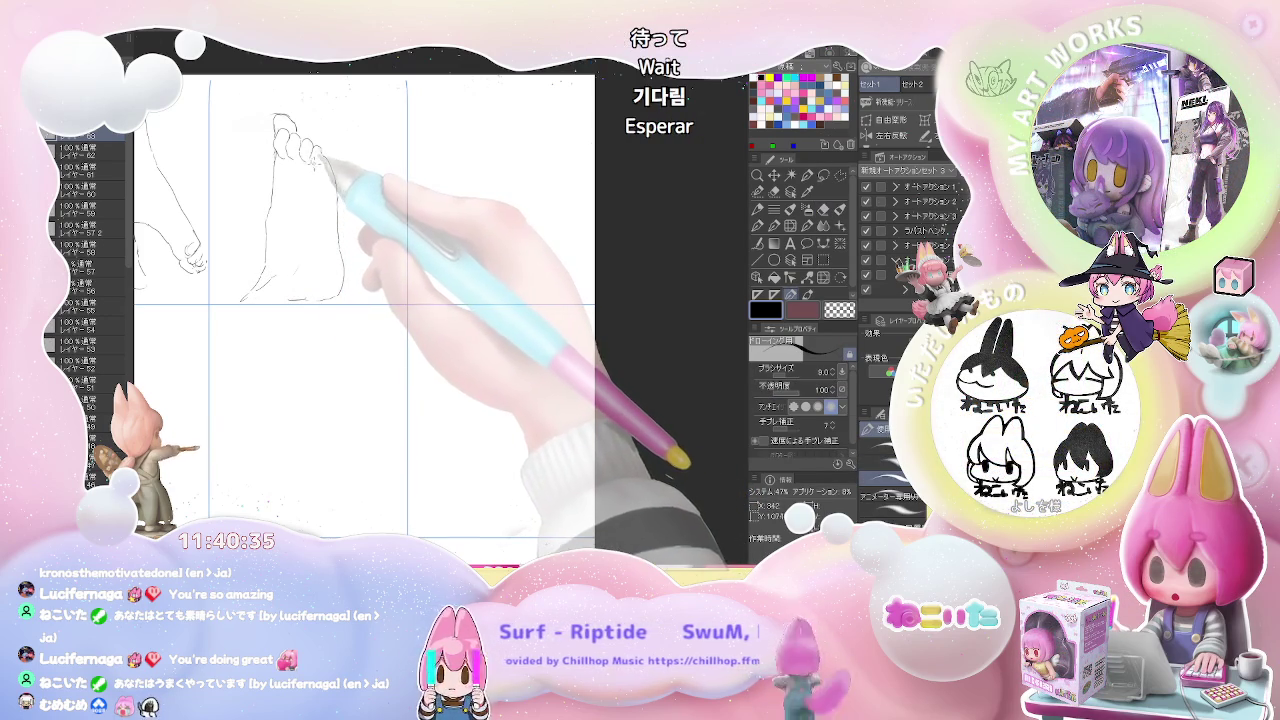
left_click_drag(305, 150, 294, 157)
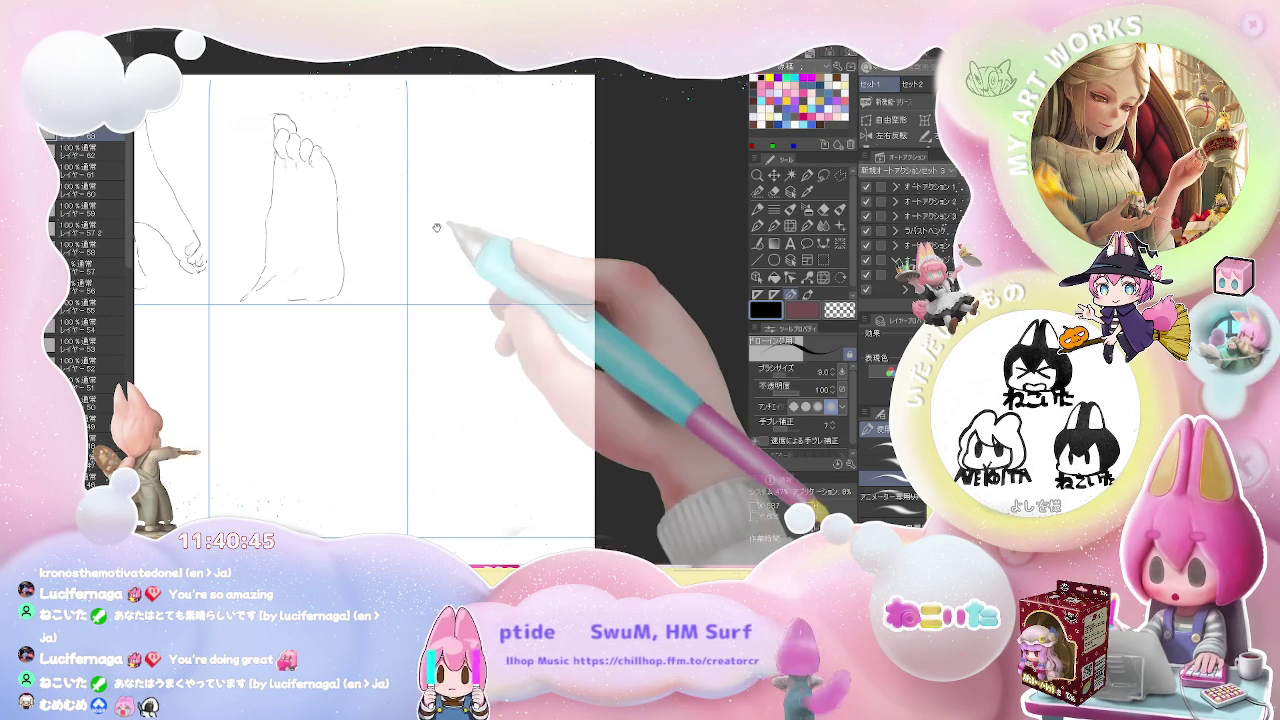
left_click_drag(428, 243, 371, 186)
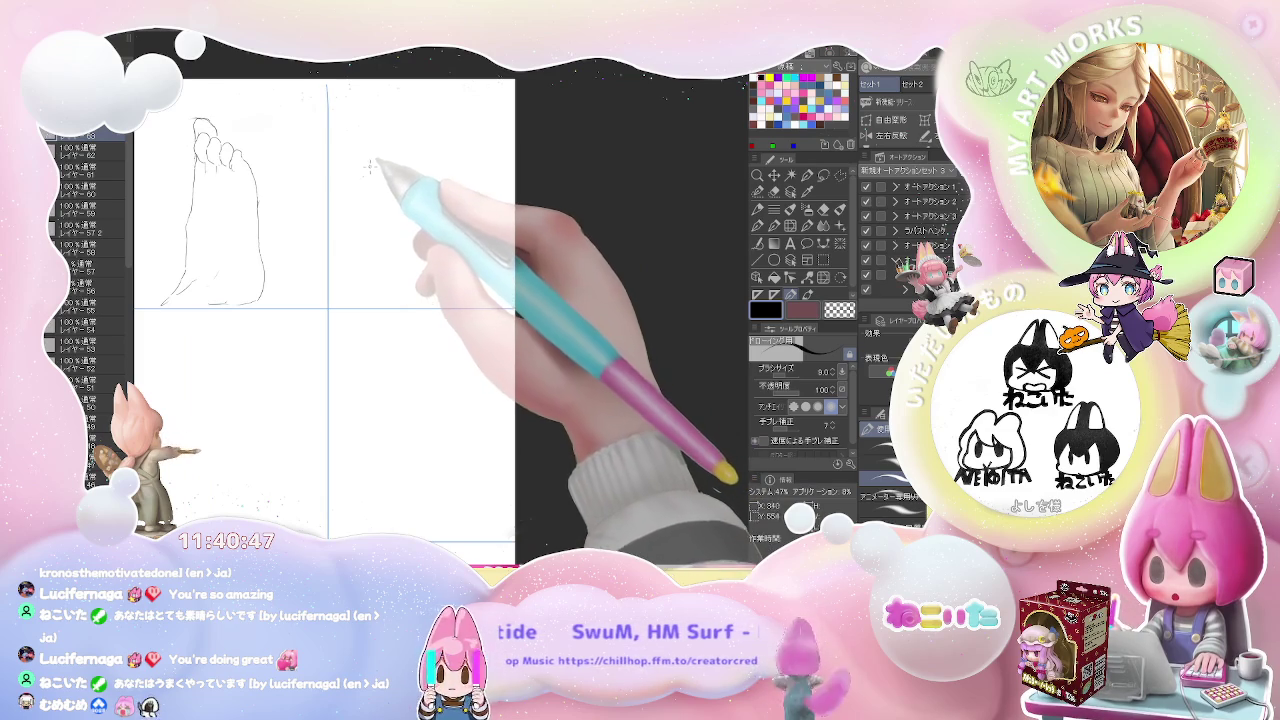
Step: Sketch the raised foot's small arc, the leg running down-left, and the outline up to the toes
mouse_move(349, 214)
left_mouse_down()
mouse_move(373, 185)
mouse_move(343, 232)
left_mouse_up()
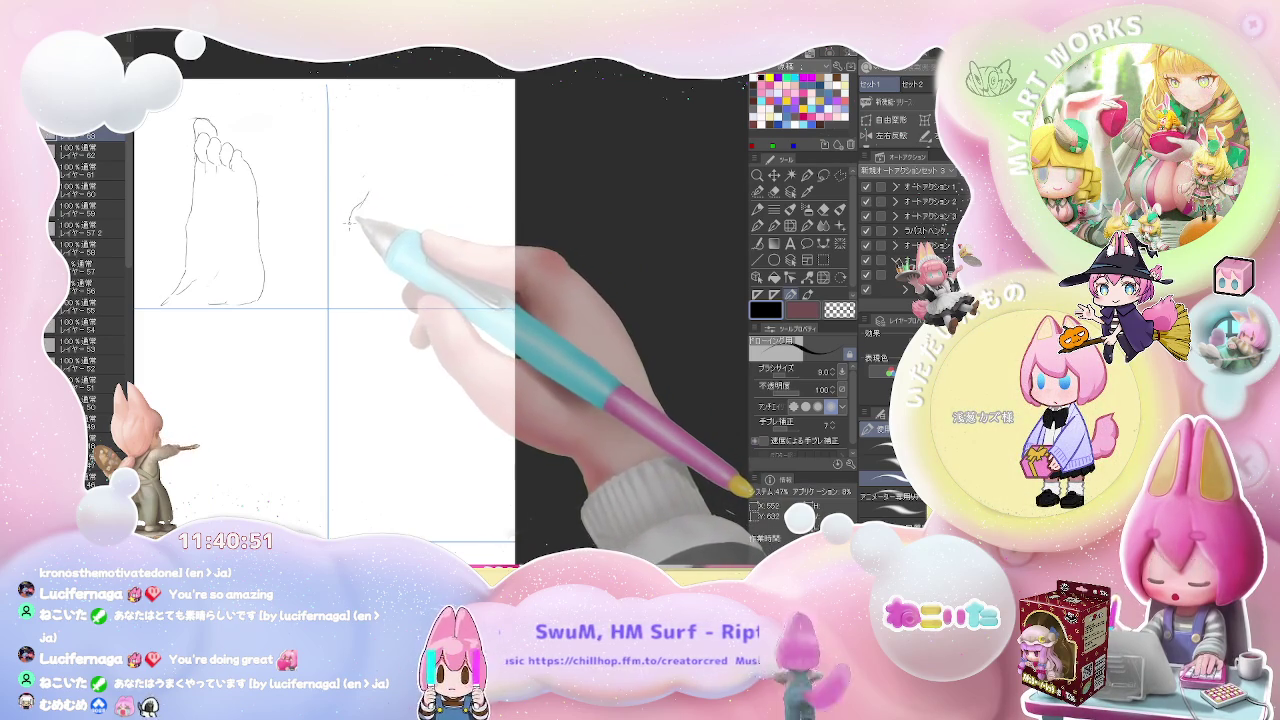
left_click_drag(362, 192, 337, 243)
left_click_drag(372, 183, 415, 131)
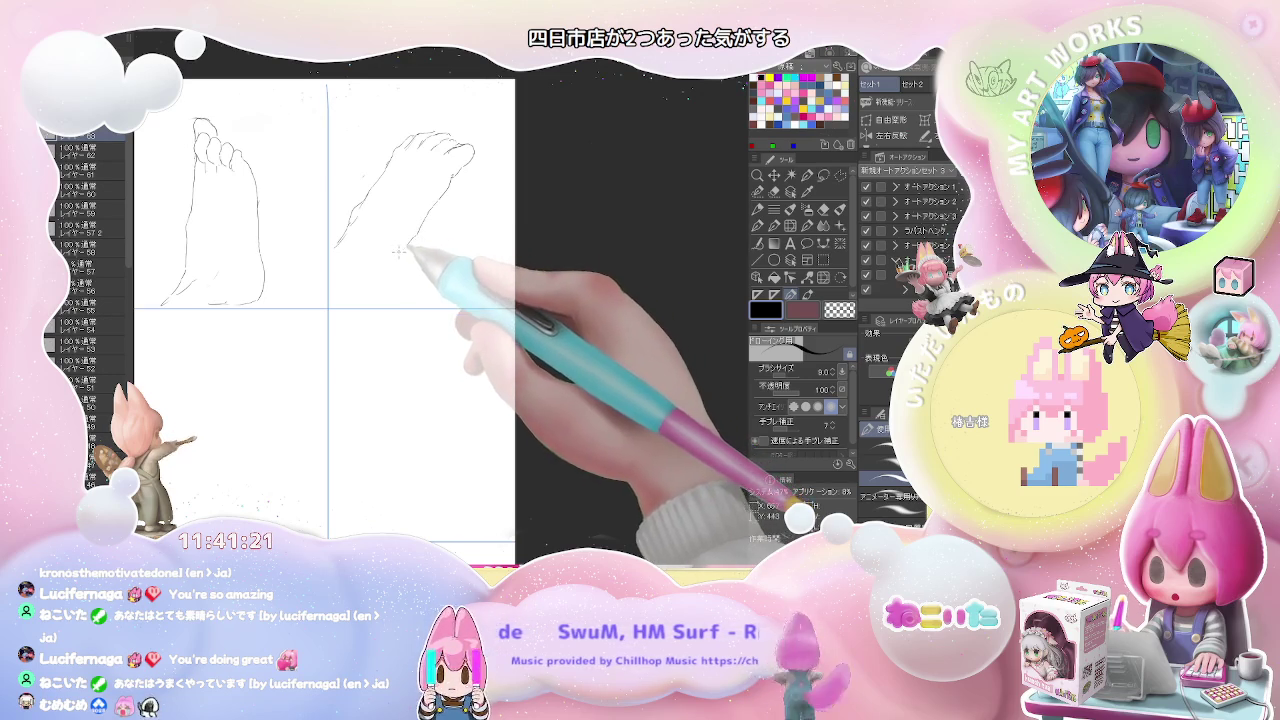
key("e")
key("p")
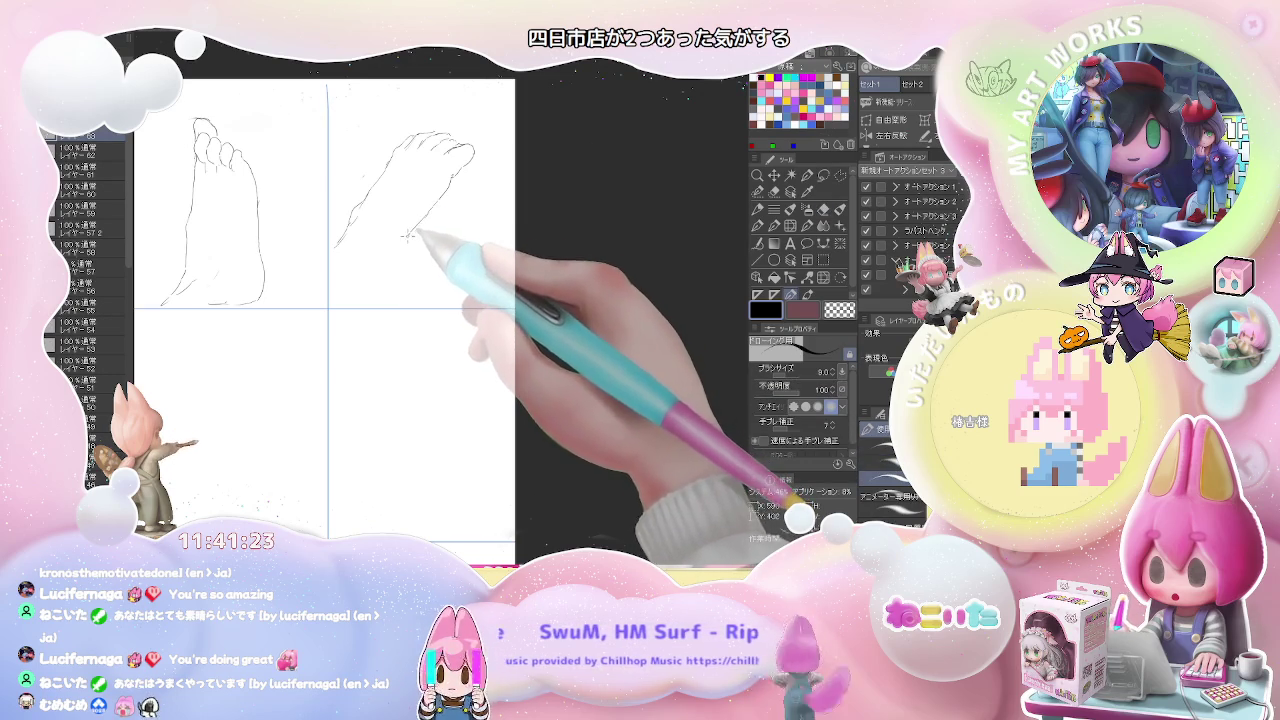
Step: Add toe detail and the foot's underside line, then begin an outline in the cell below
mouse_move(405, 243)
left_mouse_down()
mouse_move(375, 256)
mouse_move(405, 240)
left_mouse_up()
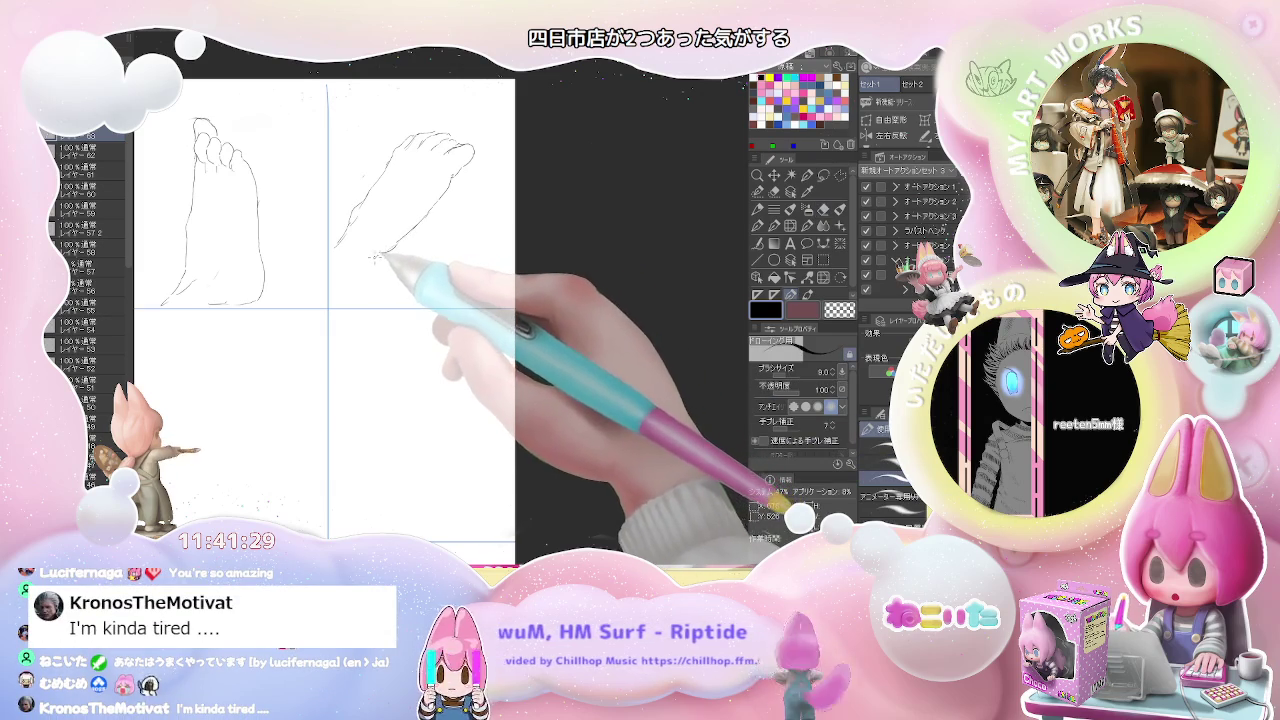
left_click_drag(351, 286, 369, 260)
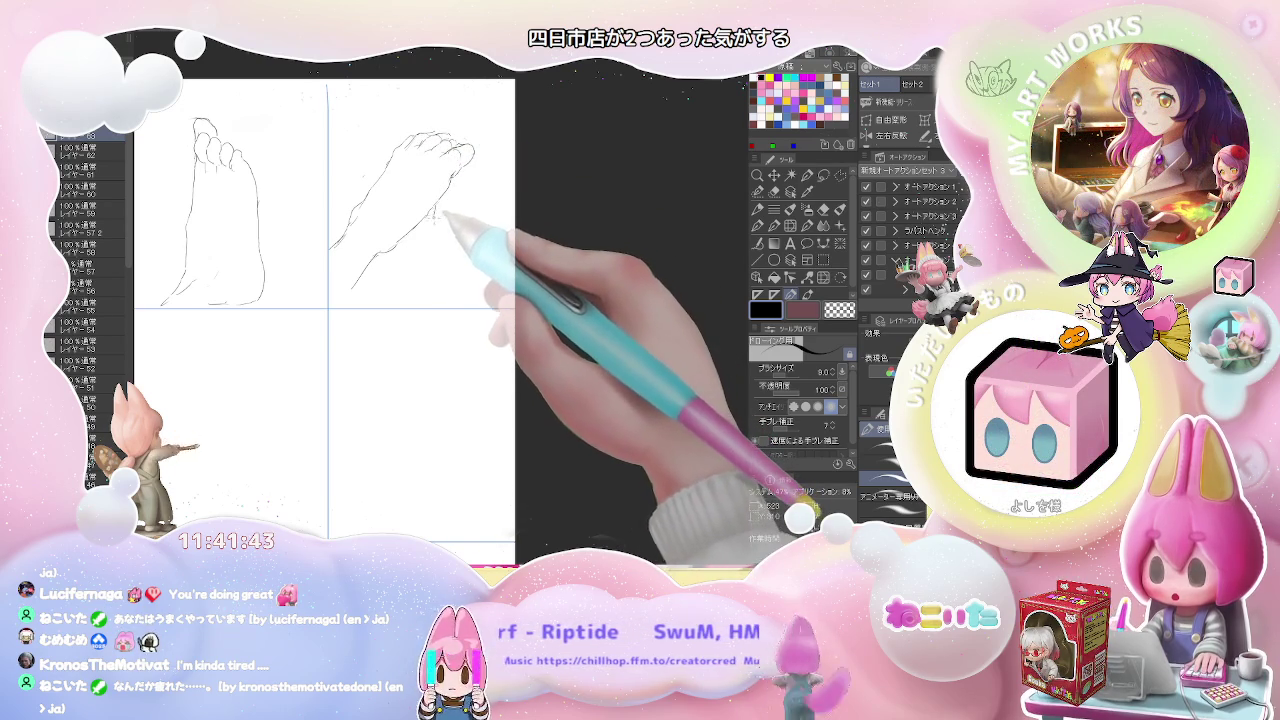
scroll(473, 280, "down", 1)
scroll(394, 214, "up", 2)
left_click_drag(311, 190, 325, 340)
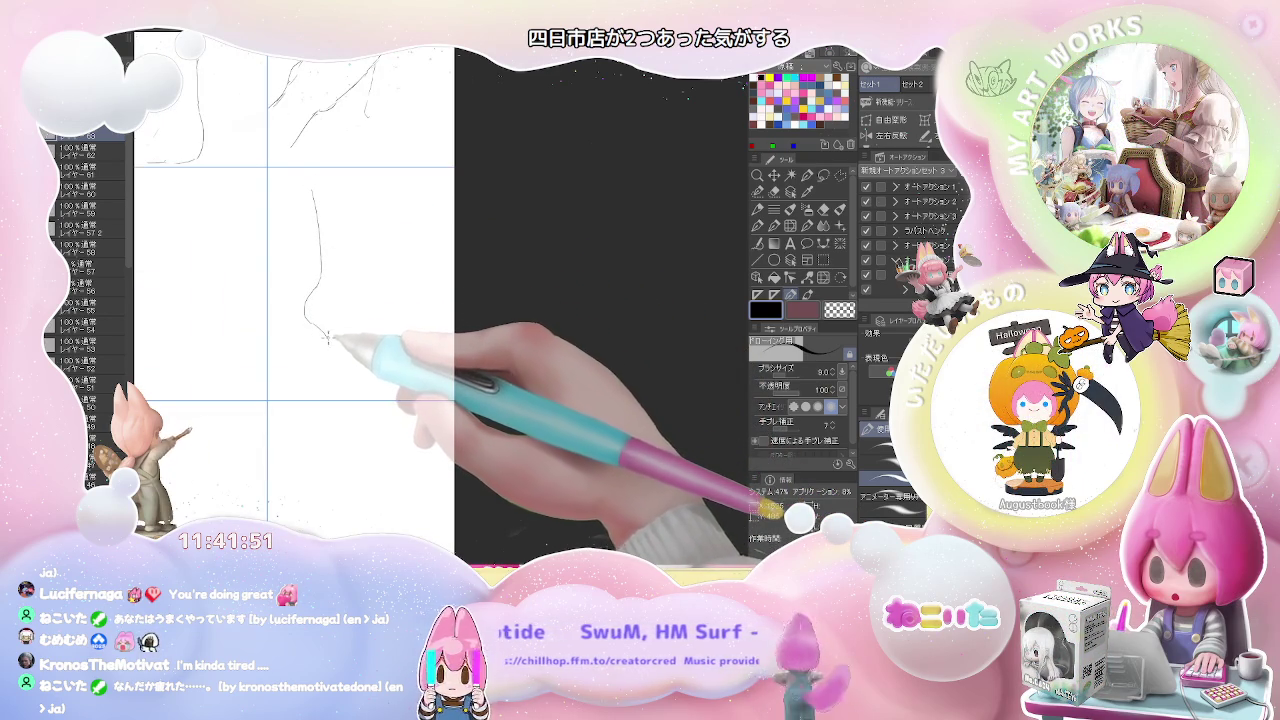
Step: Extend the leg contour down and up its right side, undoing an overshooting stroke end
left_click_drag(326, 338, 336, 358)
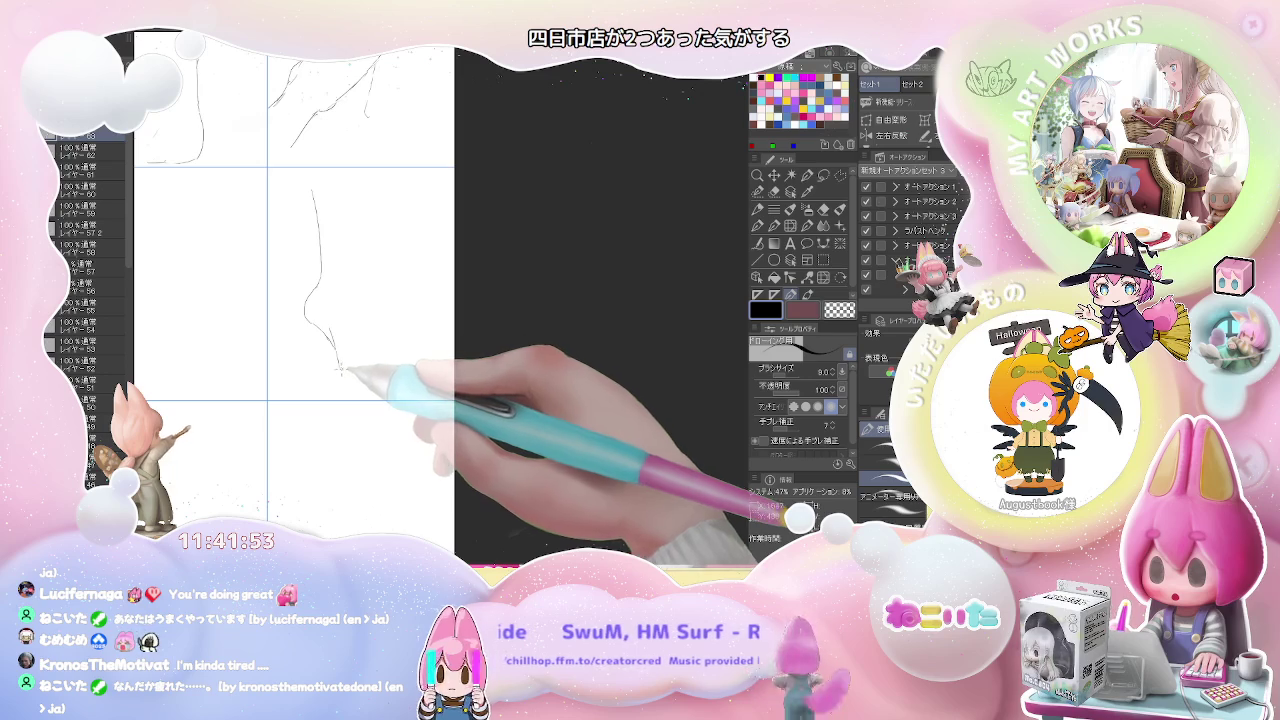
key("ctrl+z")
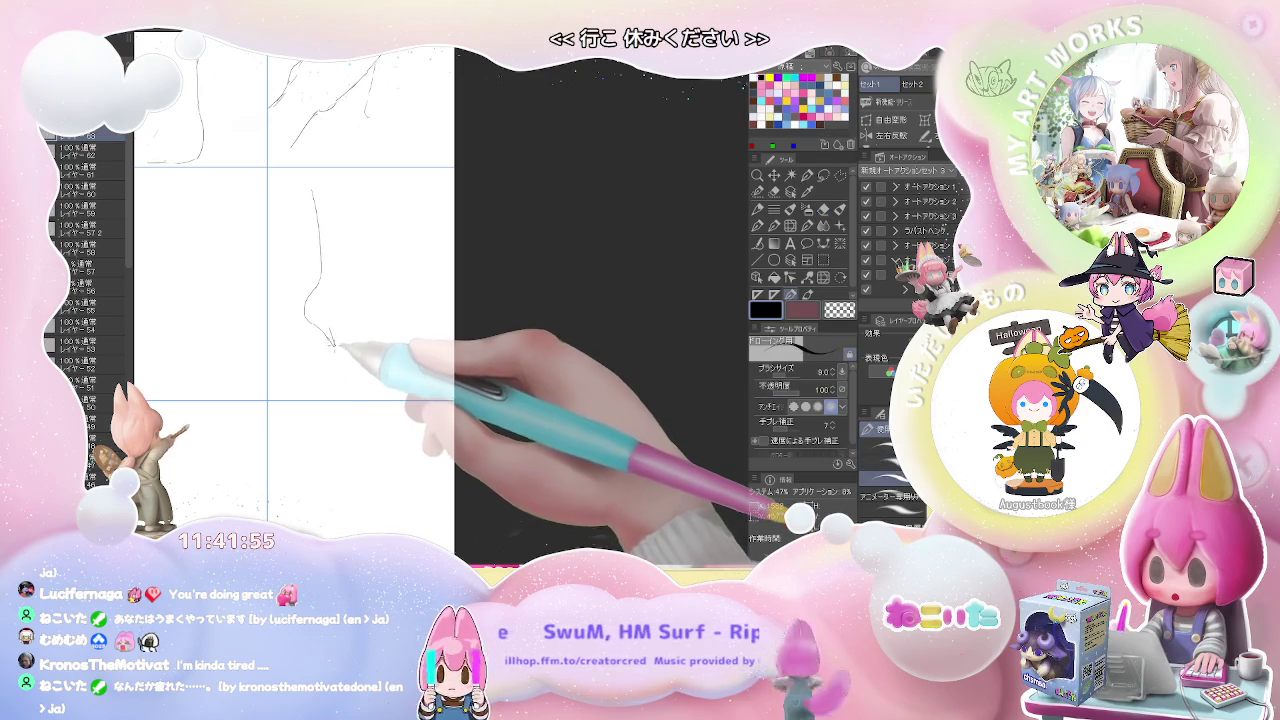
key("e")
key("p")
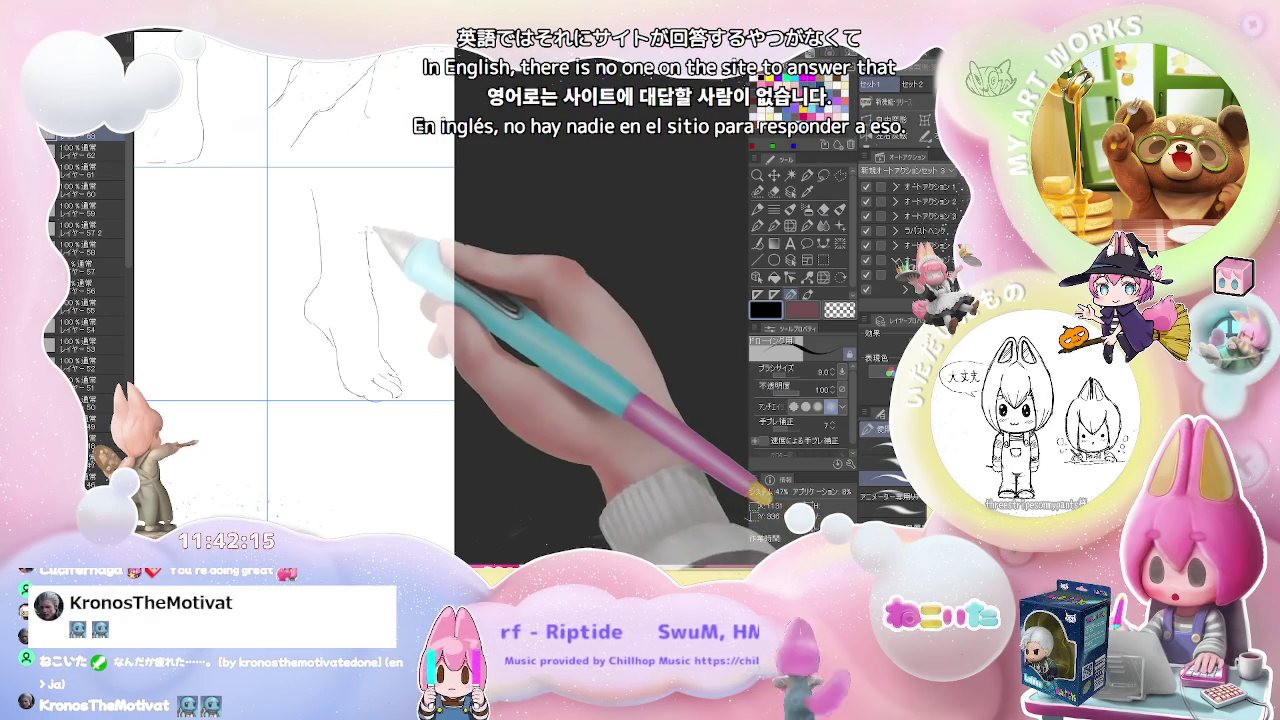
left_click_drag(367, 262, 370, 195)
Step: Zoom out and back in to check the finished standing foot in the middle-right cell
scroll(375, 192, "down", 2)
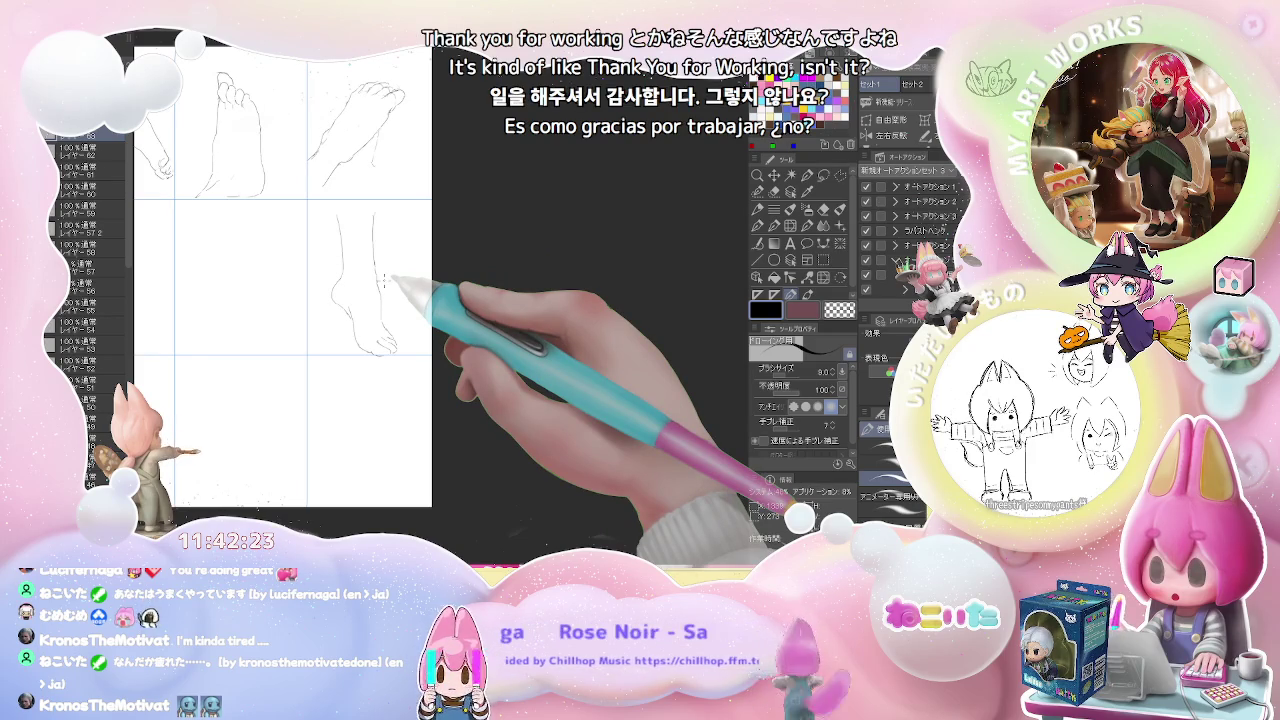
scroll(393, 282, "up", 2)
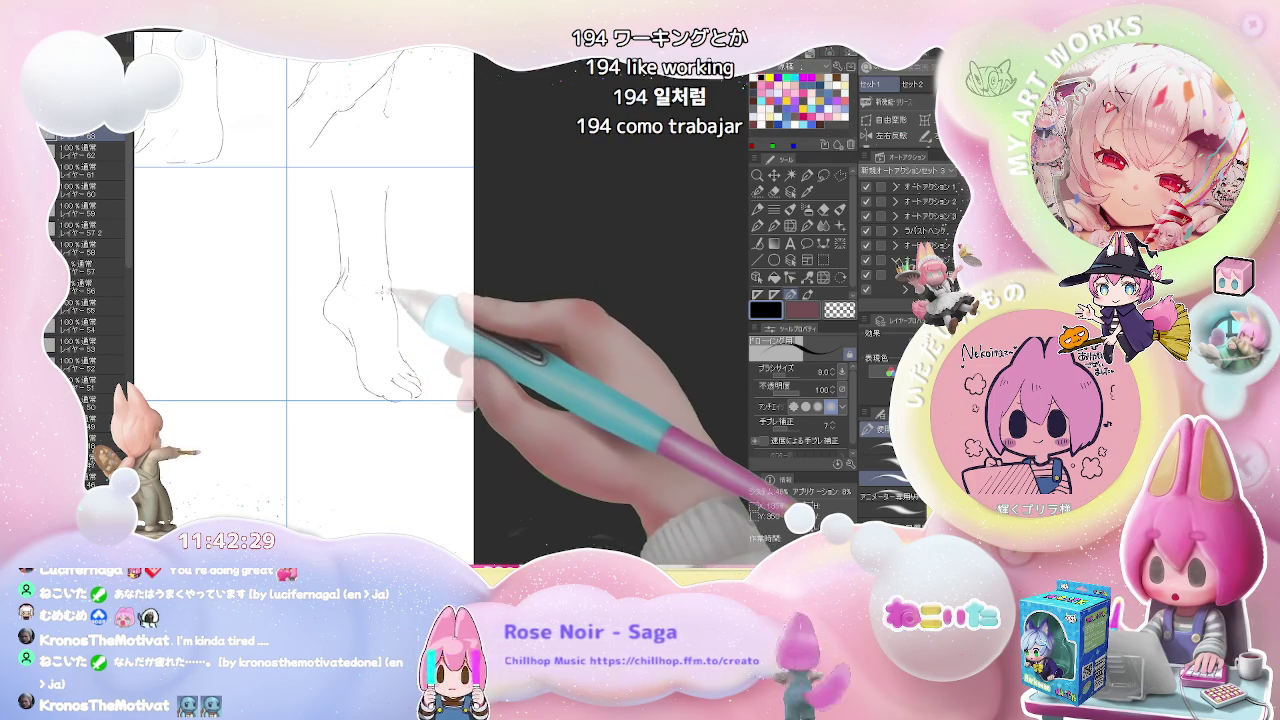
scroll(392, 290, "down", 2)
scroll(393, 292, "down", 1)
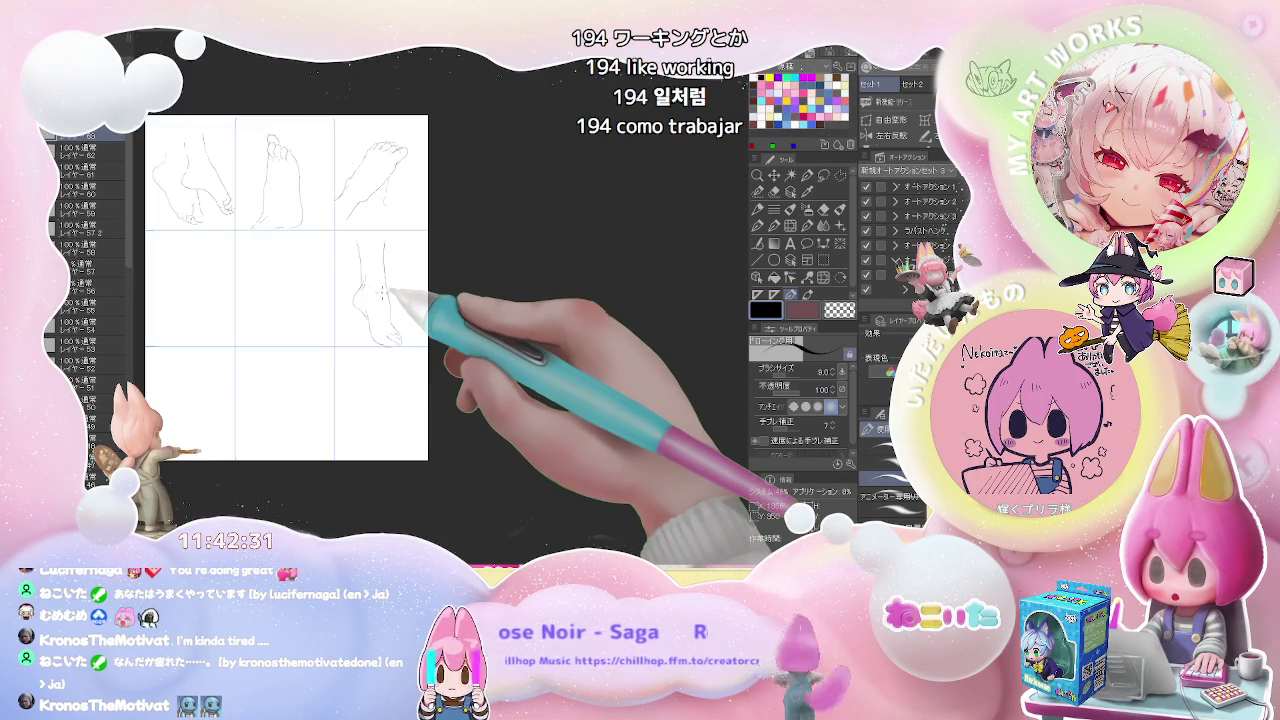
scroll(390, 292, "up", 1)
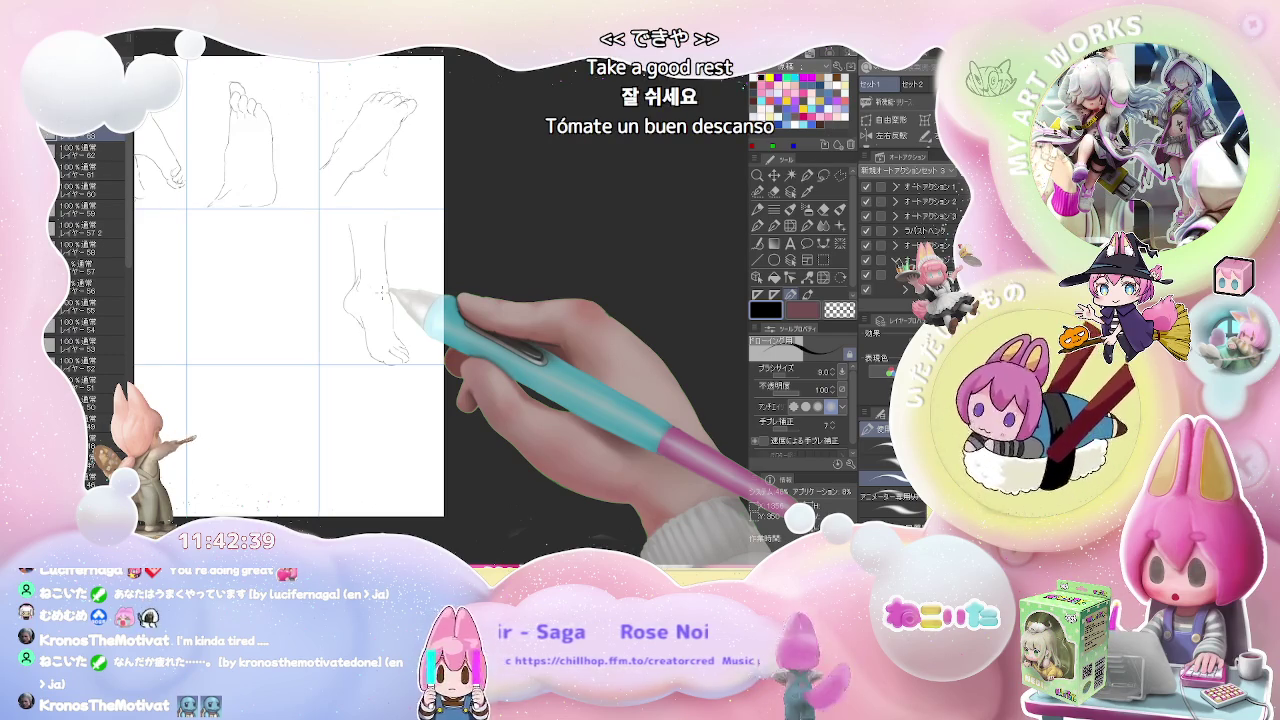
scroll(431, 322, "up", 1)
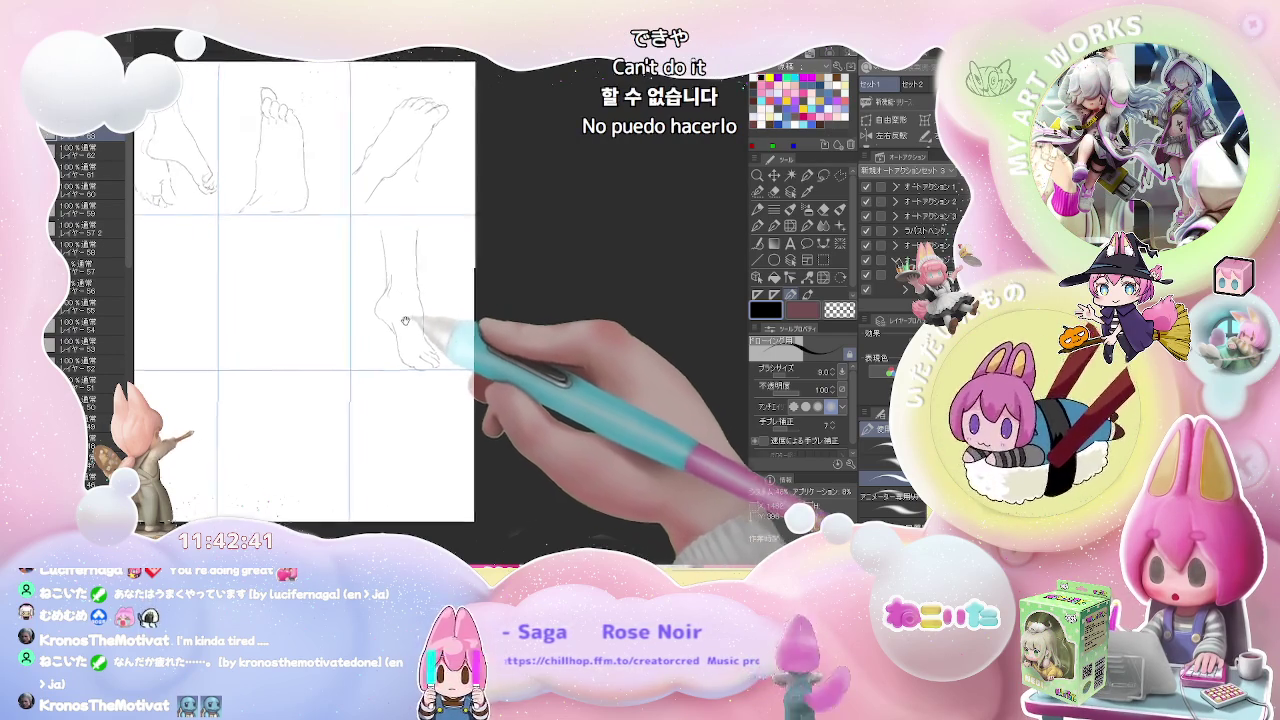
scroll(430, 323, "down", 1)
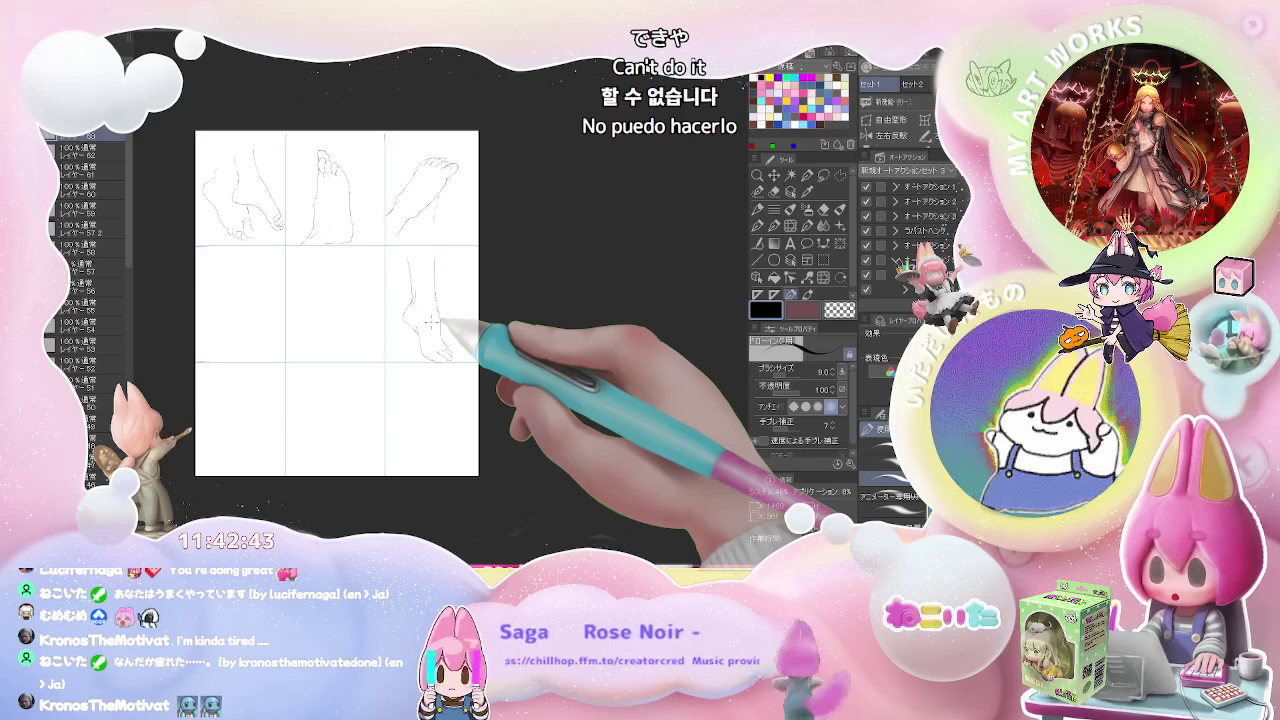
scroll(400, 325, "up", 2)
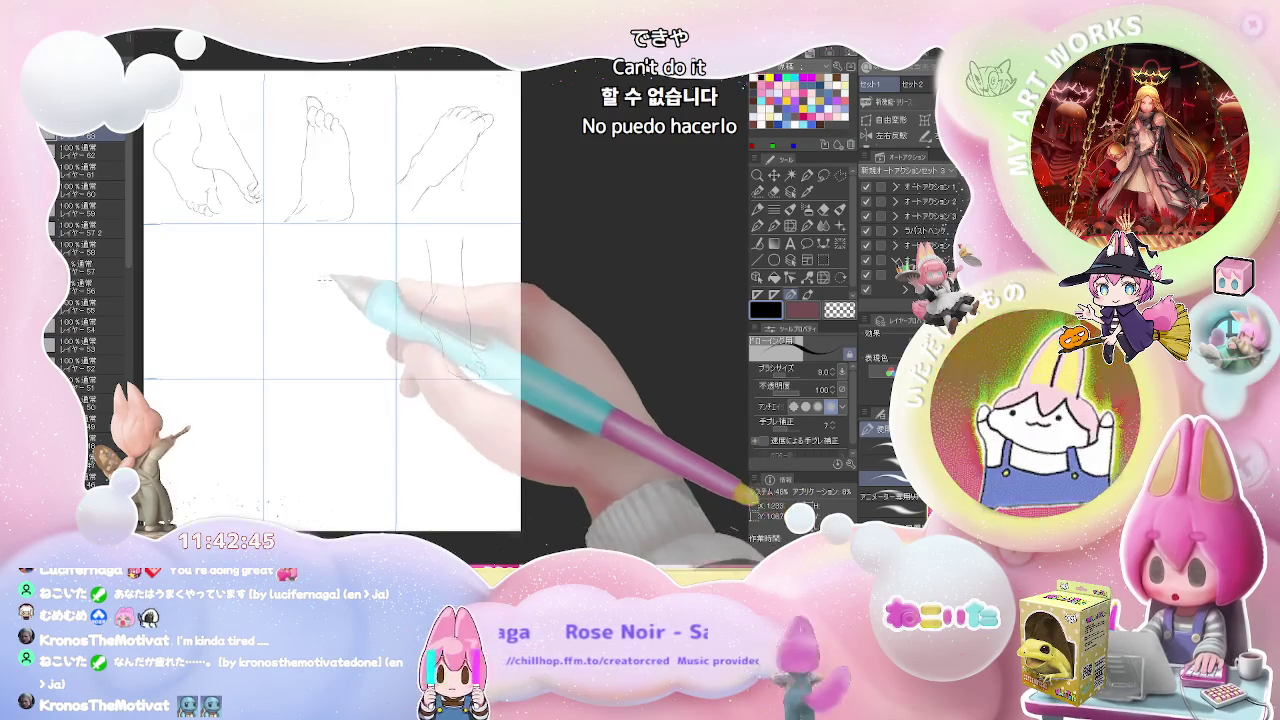
Step: Zoom in and outline a side-view foot with its toes in the middle row's centre cell
scroll(255, 340, "up", 2)
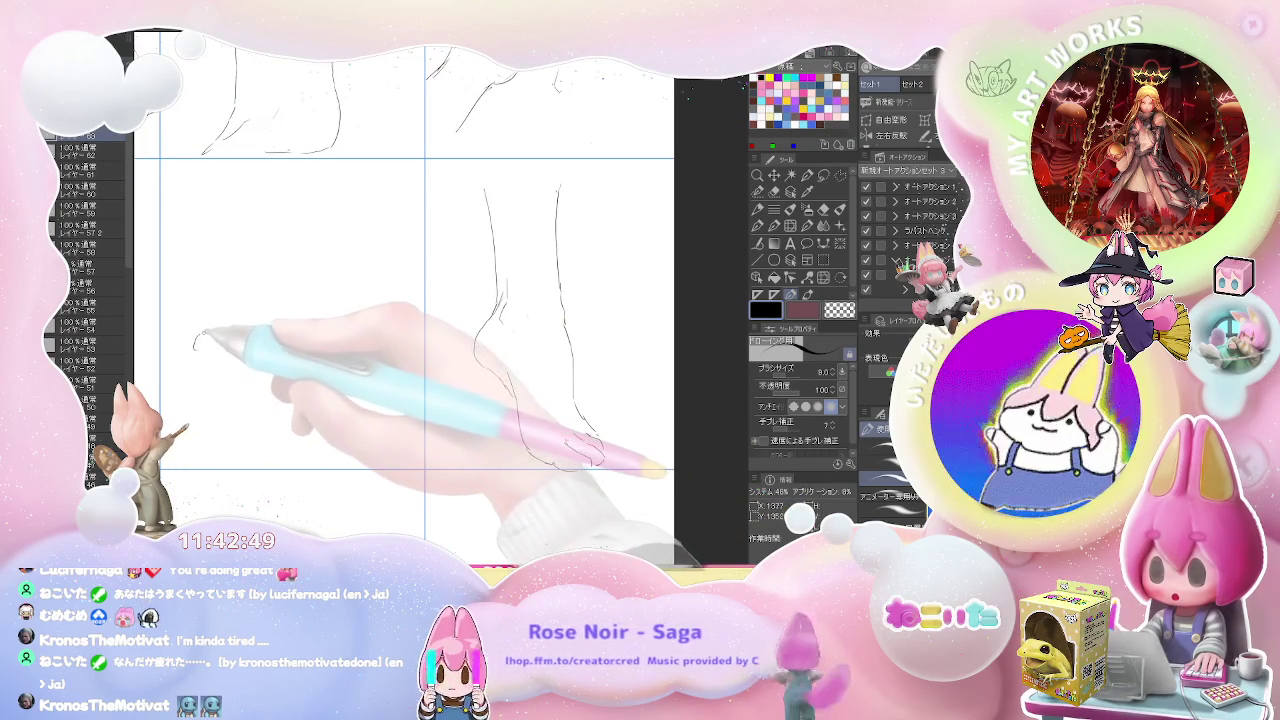
left_click_drag(194, 348, 230, 332)
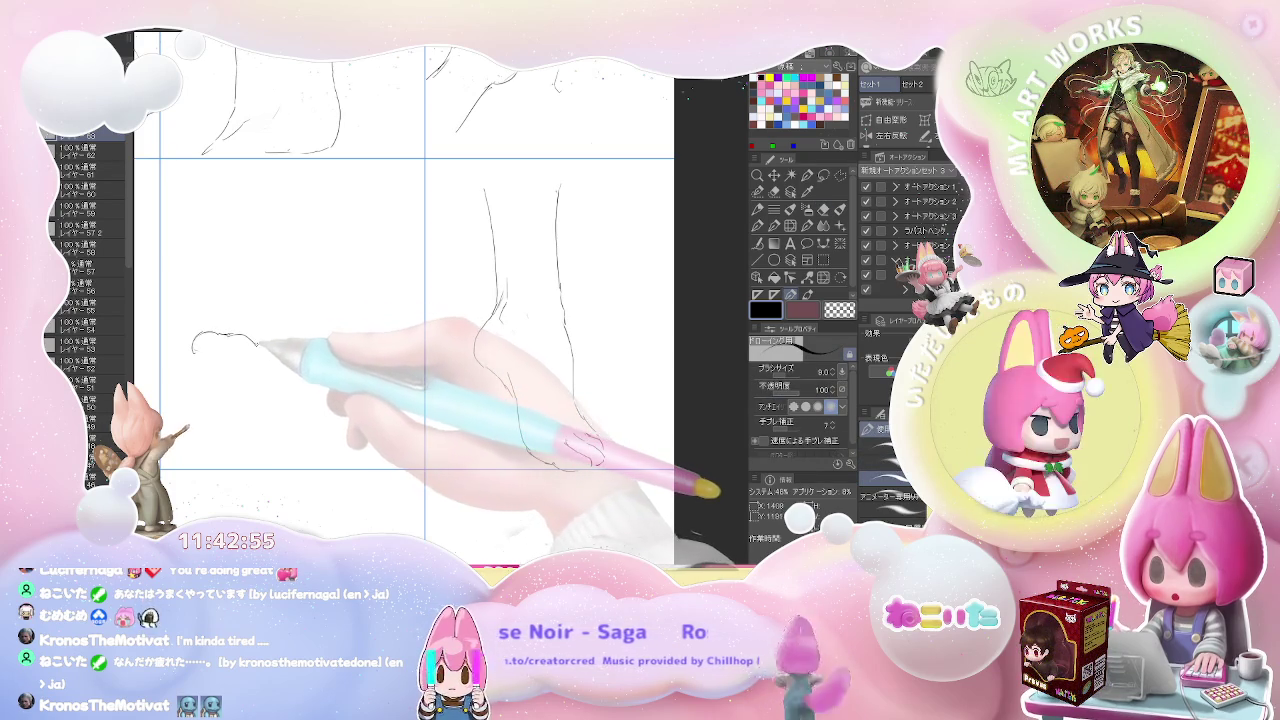
mouse_move(268, 347)
left_mouse_down()
mouse_move(318, 356)
mouse_move(344, 387)
left_mouse_up()
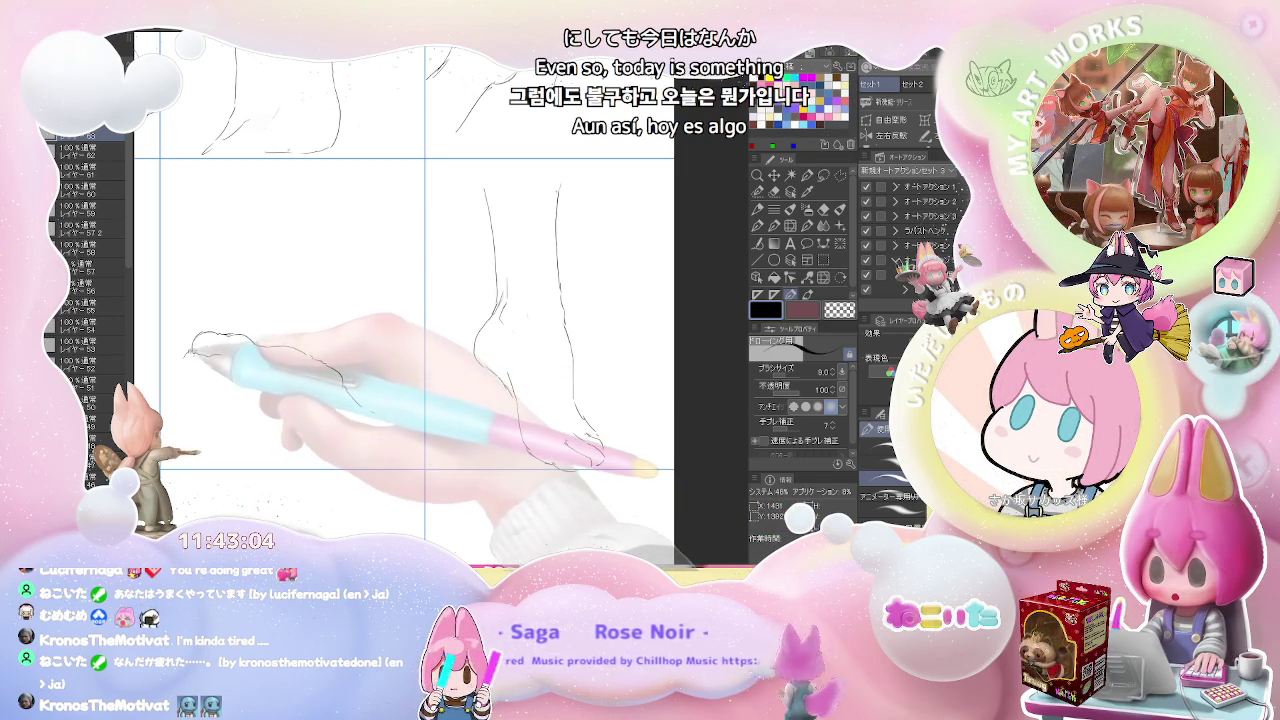
mouse_move(193, 356)
left_mouse_down()
mouse_move(313, 413)
mouse_move(326, 436)
left_mouse_up()
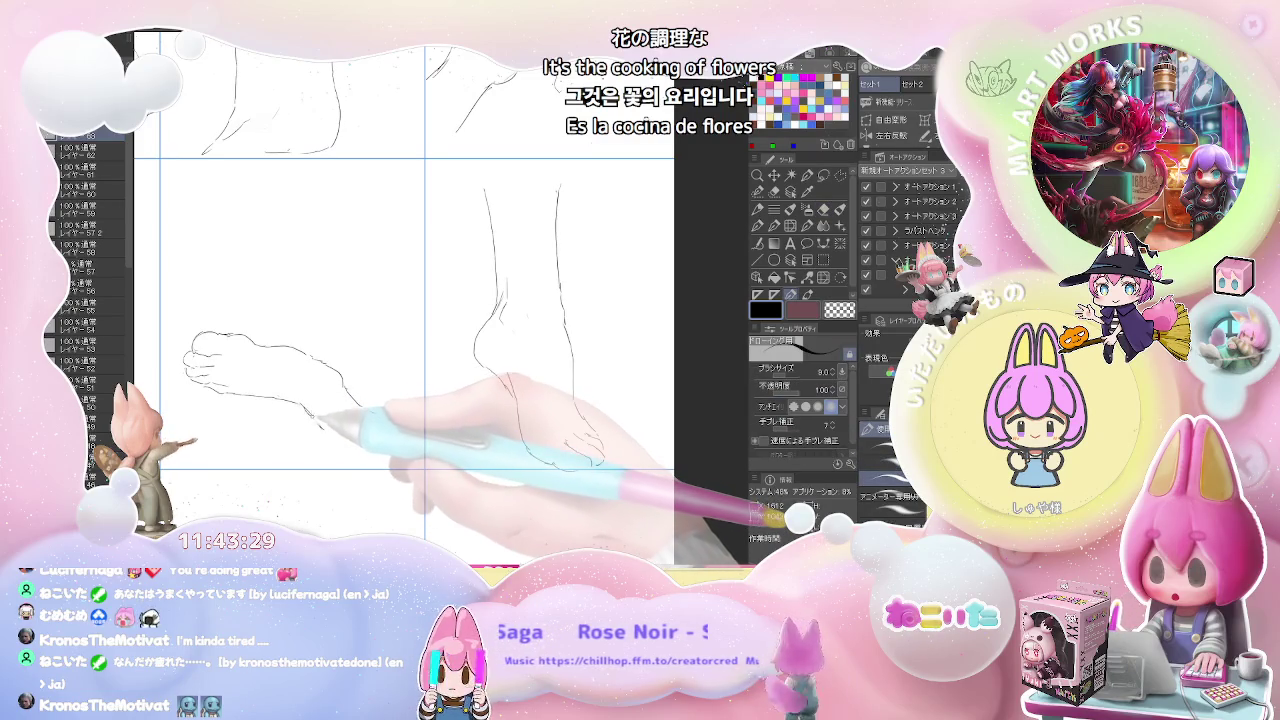
Step: Clean up the foot's lines with the eraser, then zoom out to see the whole page
key("e")
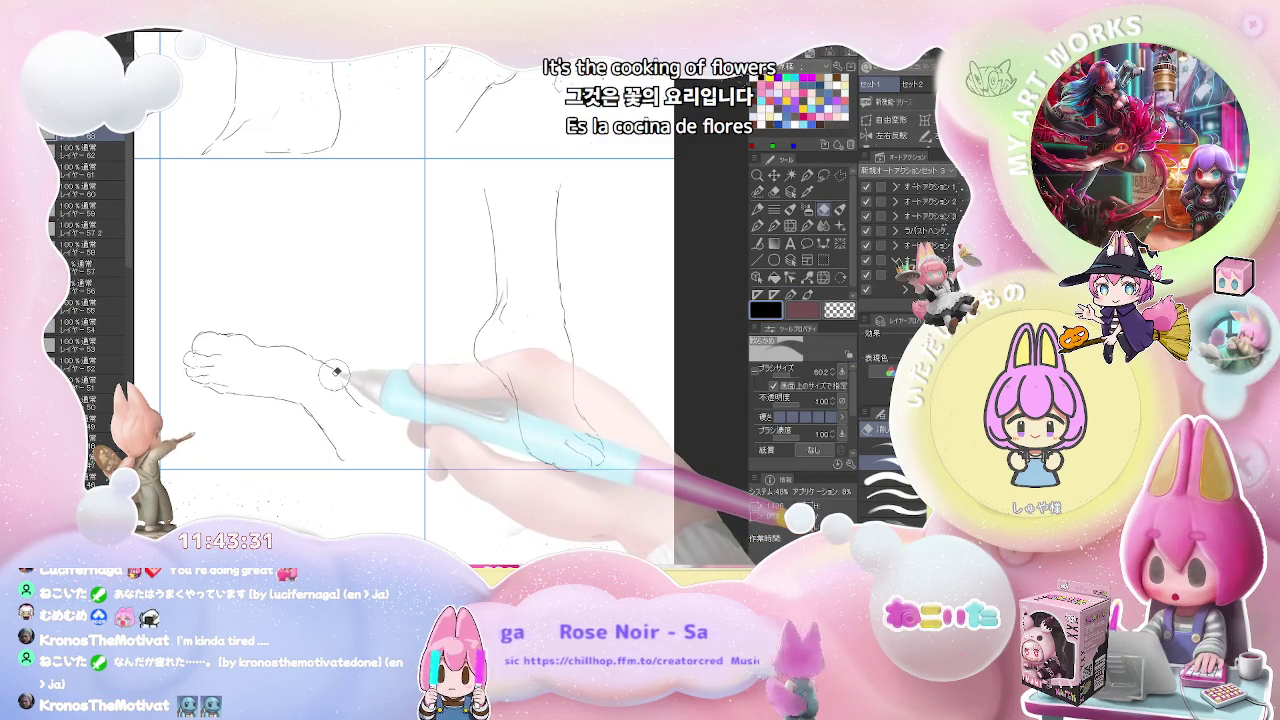
key("p")
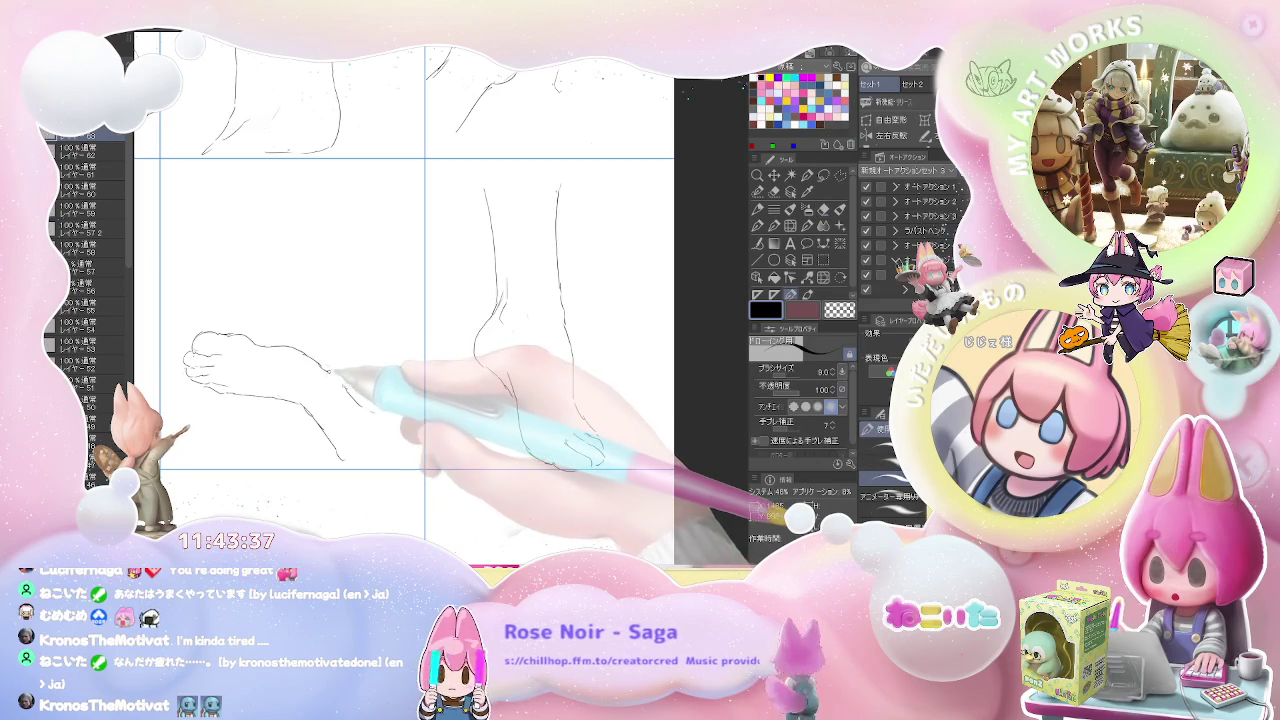
key("e")
key("p")
key("e")
key("p")
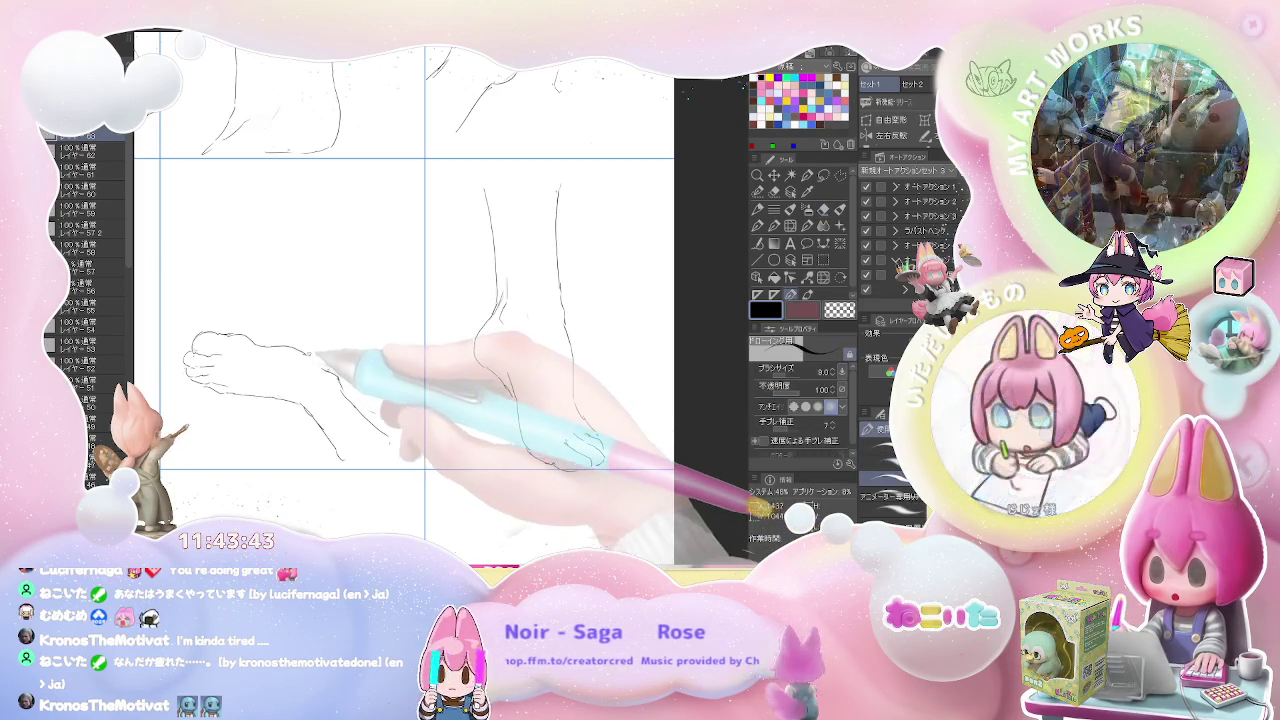
key("ctrl+minus")
key("ctrl+minus")
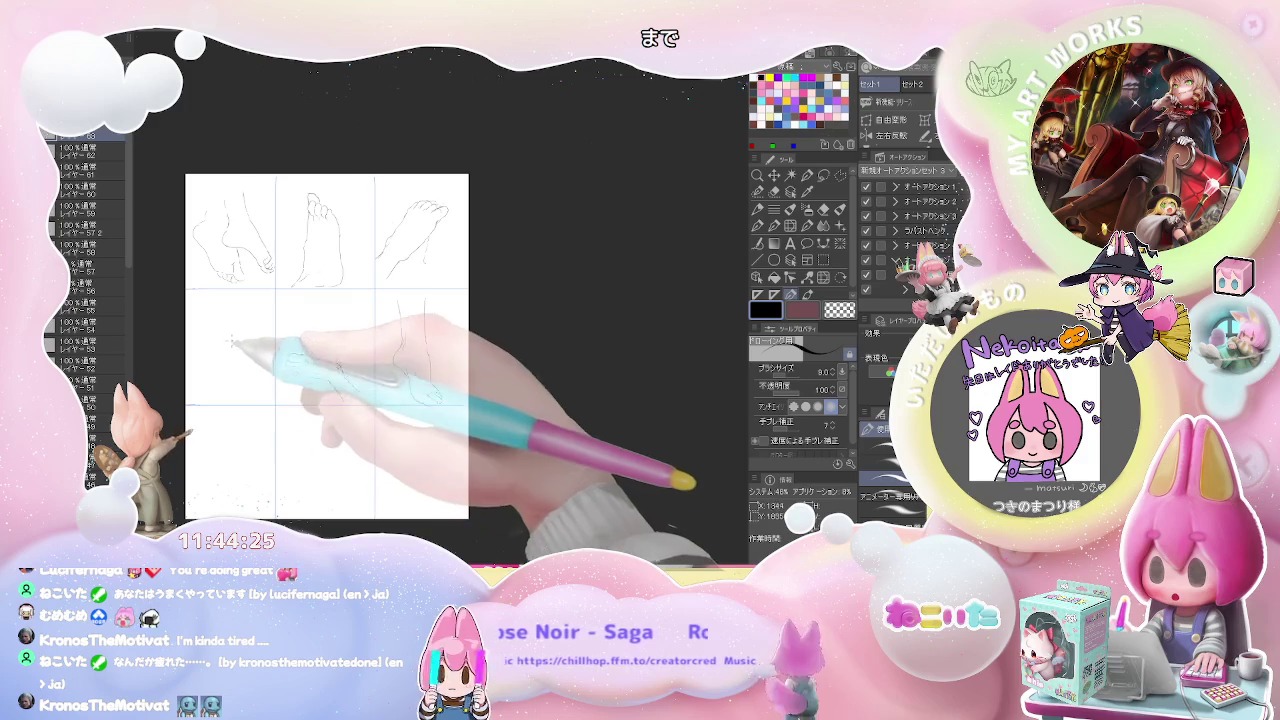
Step: Zoom into the middle-left cell and draw the first band across the leg form
scroll(229, 320, "up", 1)
scroll(229, 320, "up", 3)
scroll(229, 320, "up", 1)
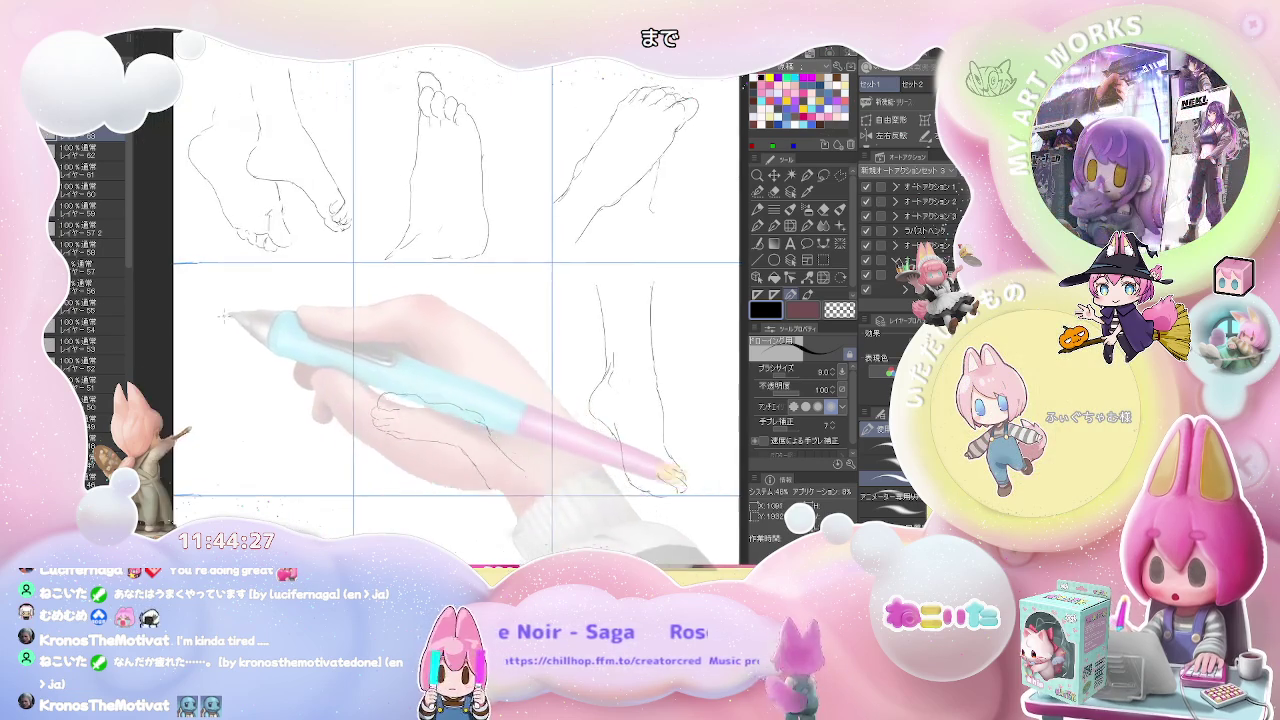
scroll(215, 305, "up", 1)
mouse_move(209, 301)
left_mouse_down()
mouse_move(262, 298)
mouse_move(208, 336)
mouse_move(270, 302)
left_mouse_up()
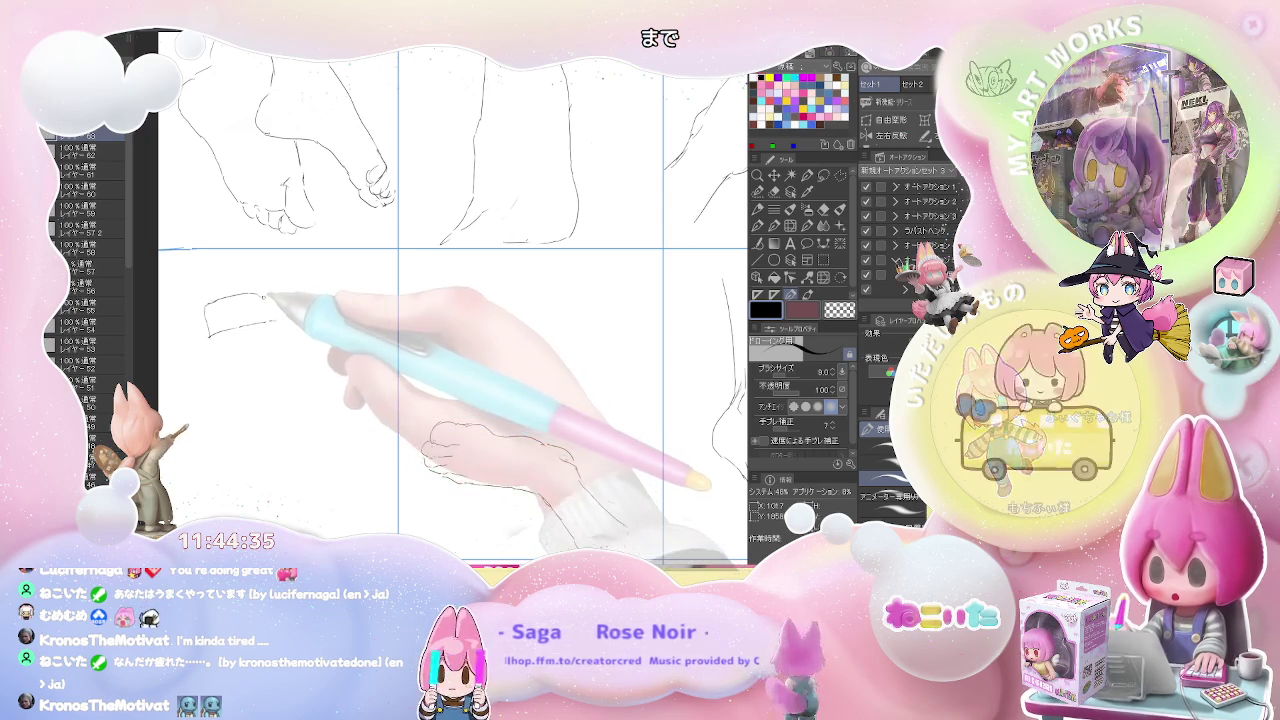
key("e")
key("p")
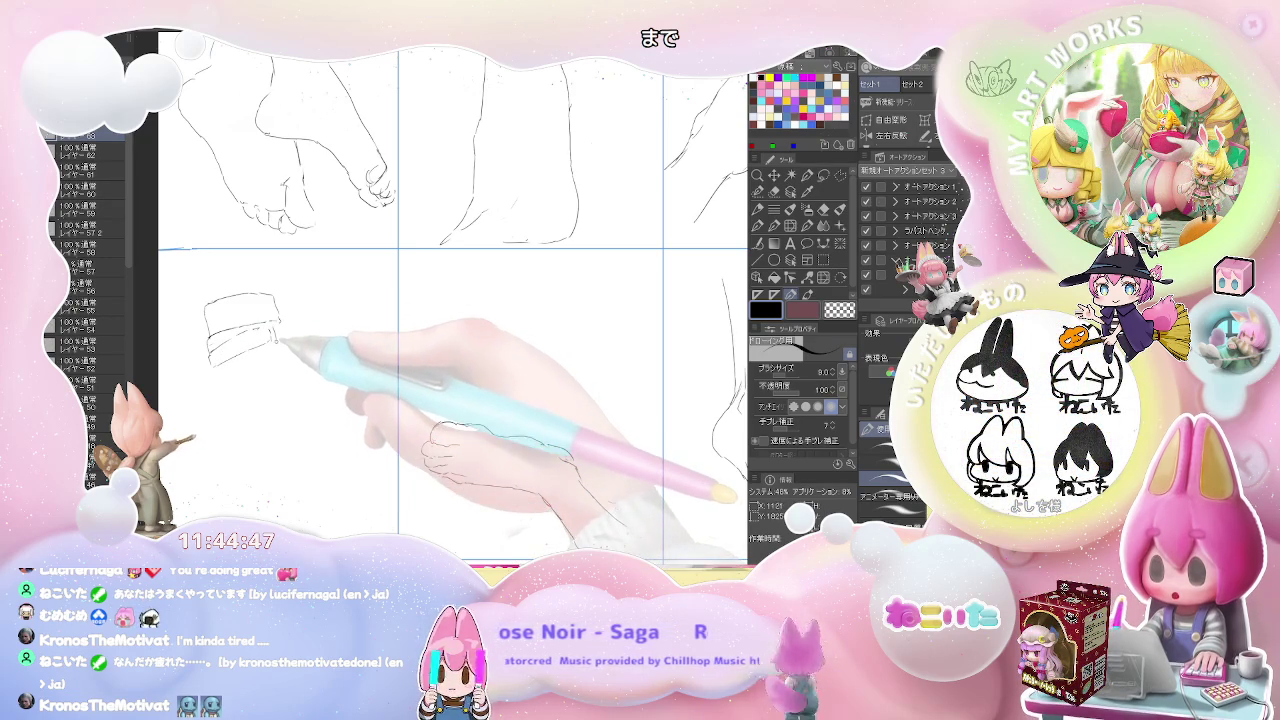
Step: Close the band's right end and extend the cylinder's left edge and bottom-left stroke
left_click_drag(280, 320, 279, 343)
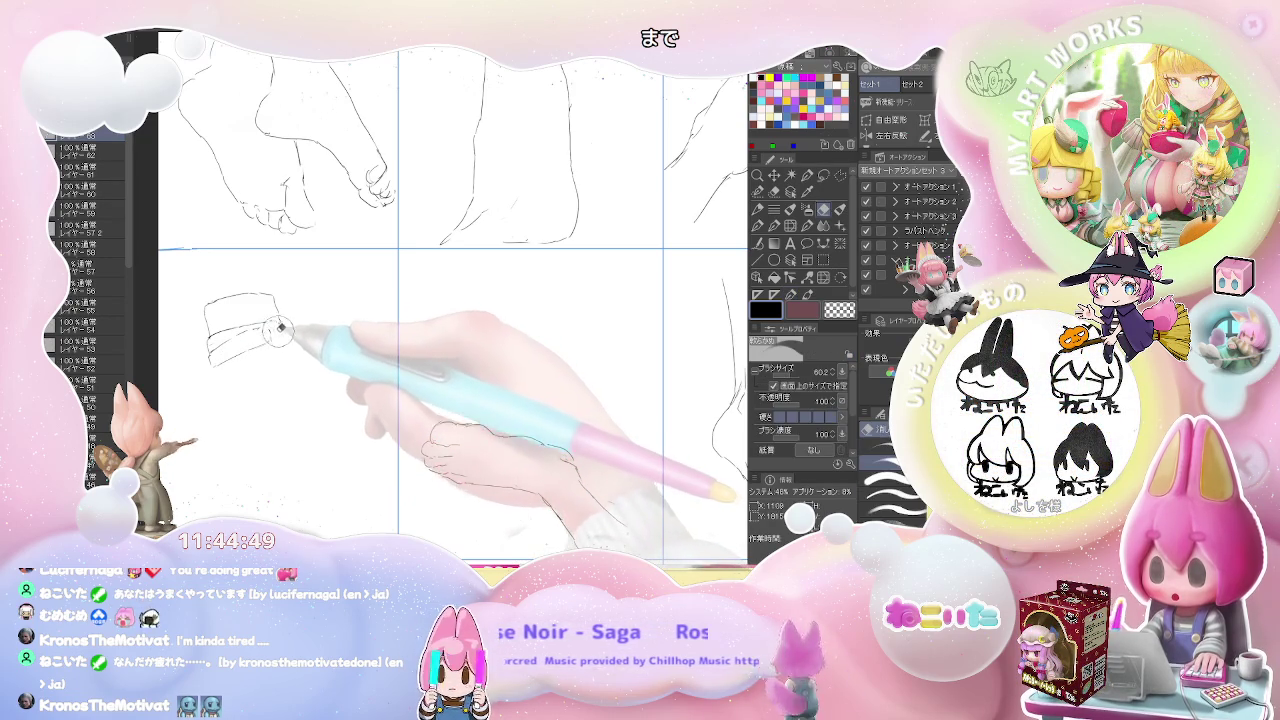
mouse_move(212, 368)
left_mouse_down()
mouse_move(255, 360)
mouse_move(218, 400)
mouse_move(268, 378)
left_mouse_up()
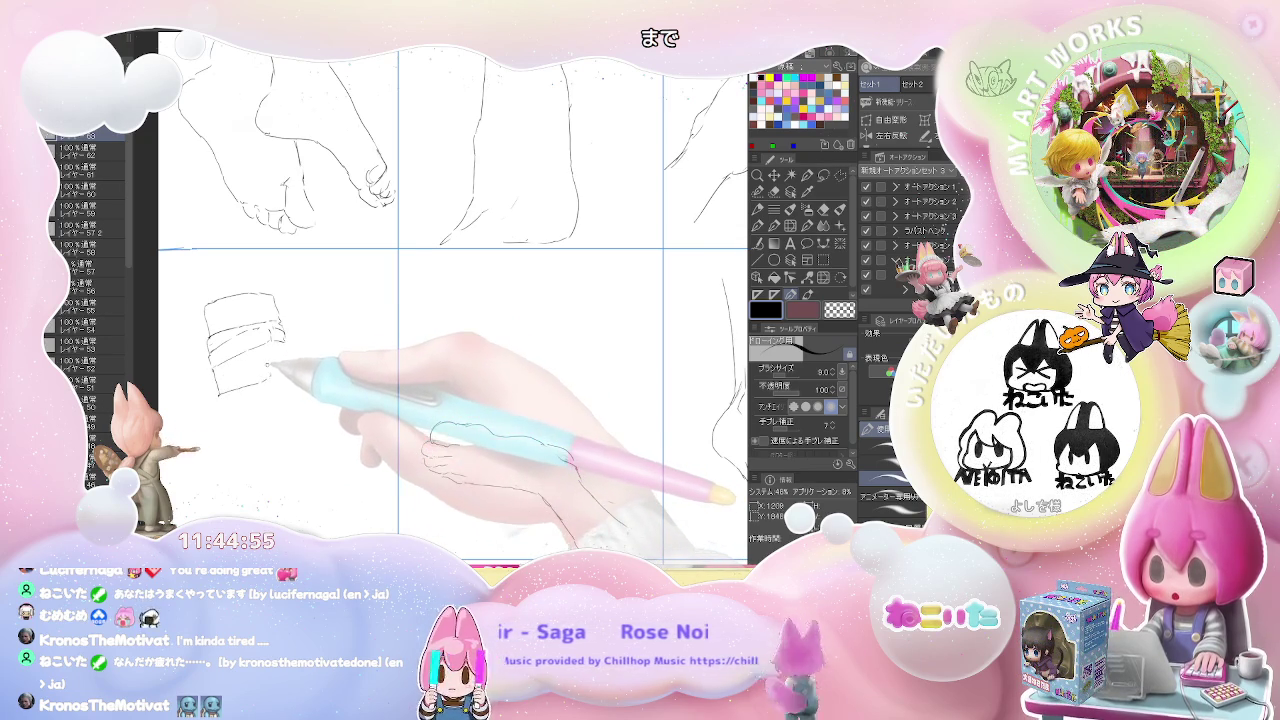
left_click_drag(276, 332, 279, 369)
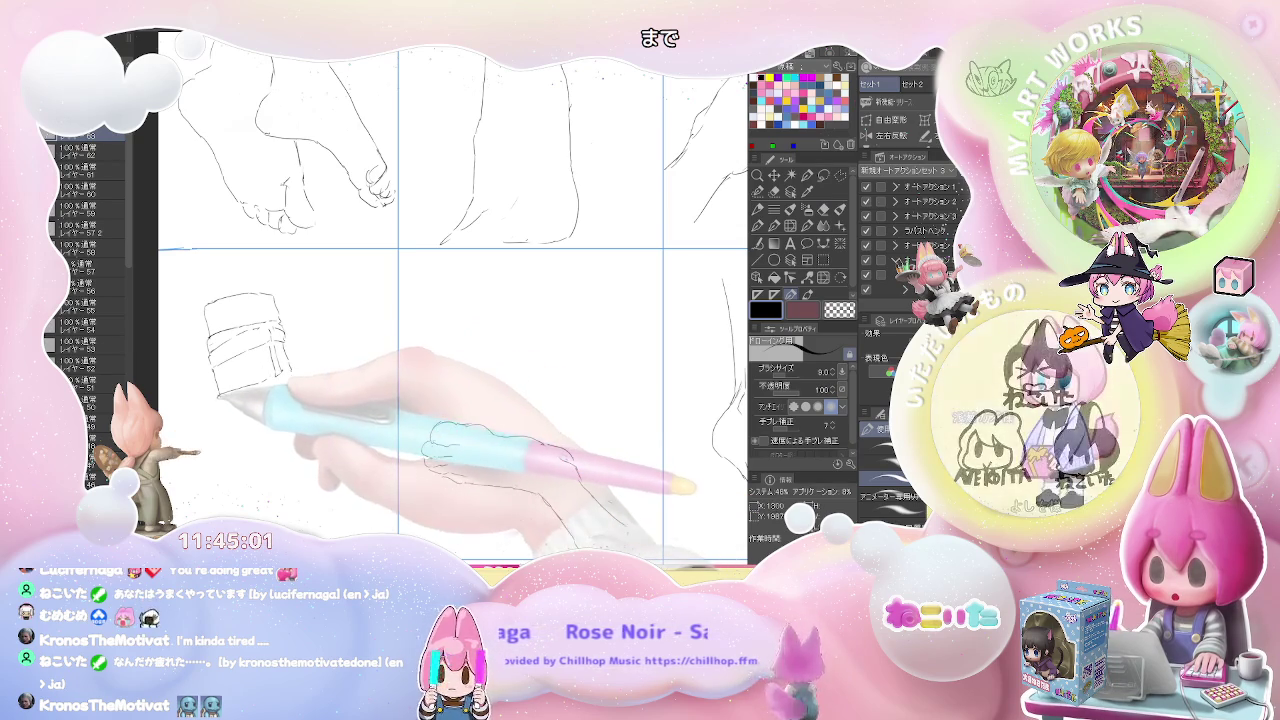
left_click_drag(222, 408, 262, 403)
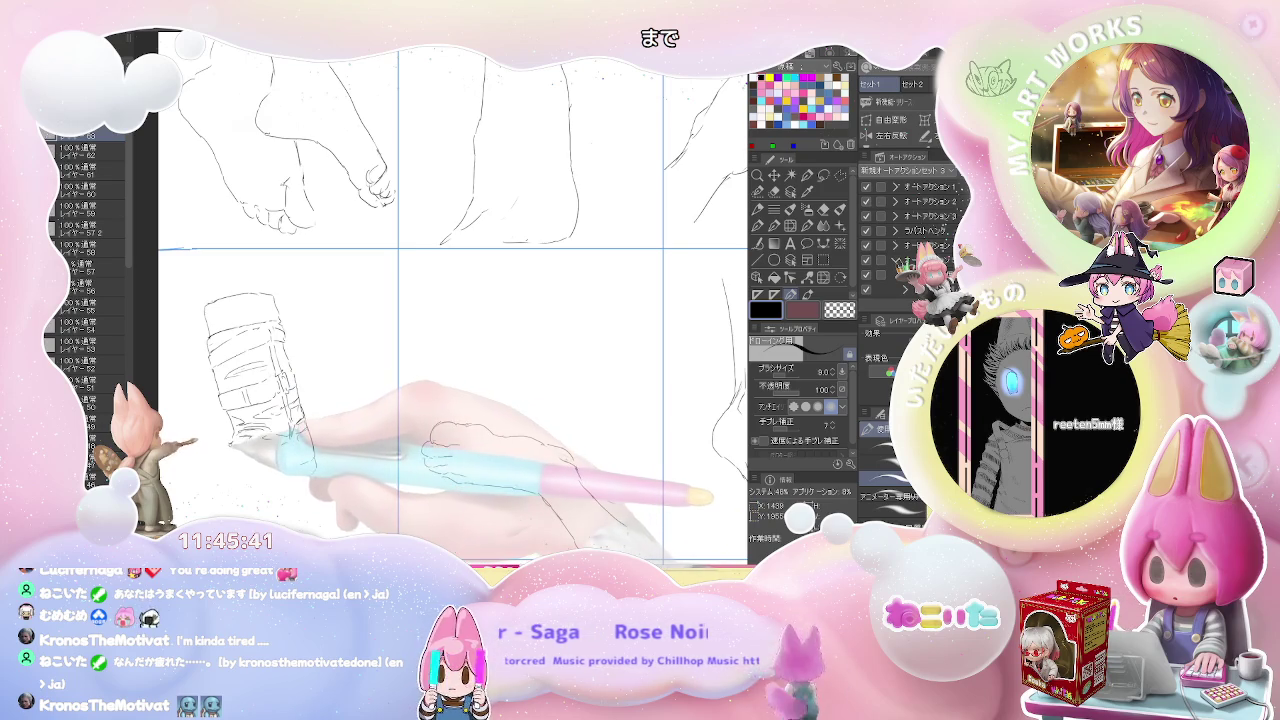
Step: Draw strokes along the sock's lower edge, fixing lines with the eraser
key("e")
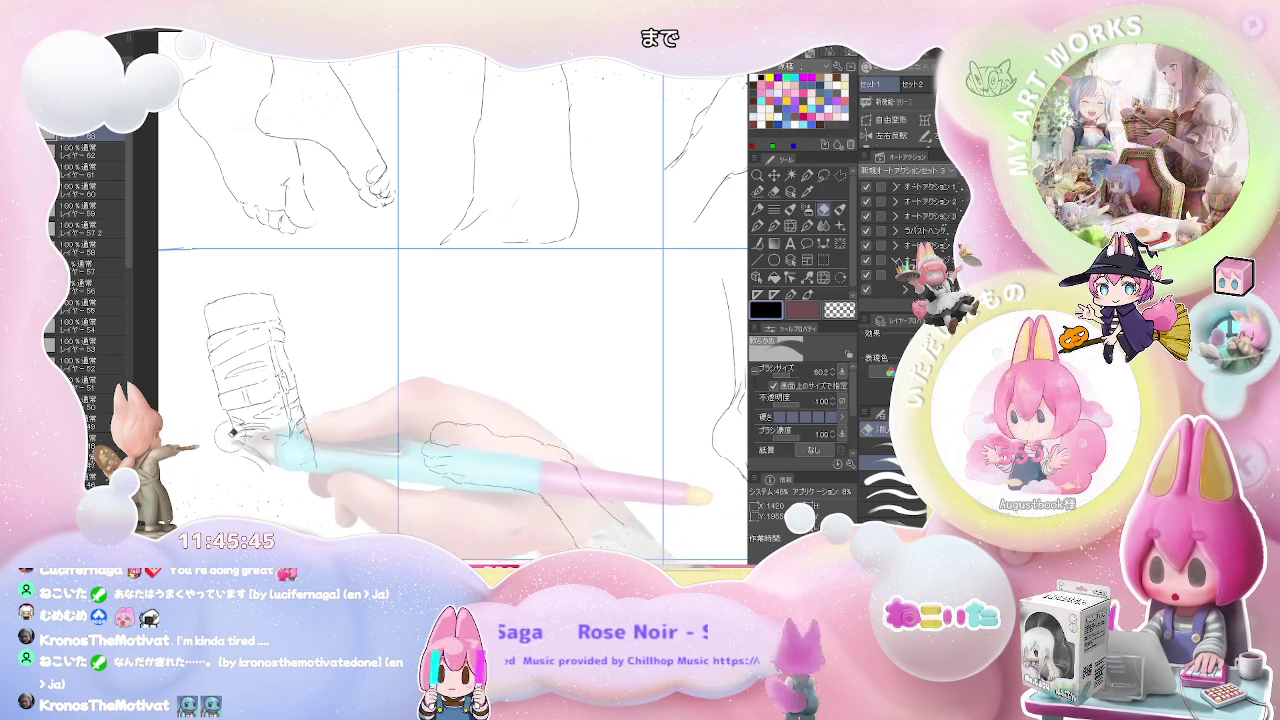
key("p")
mouse_move(236, 446)
left_mouse_down()
mouse_move(280, 452)
mouse_move(240, 442)
mouse_move(250, 460)
left_mouse_up()
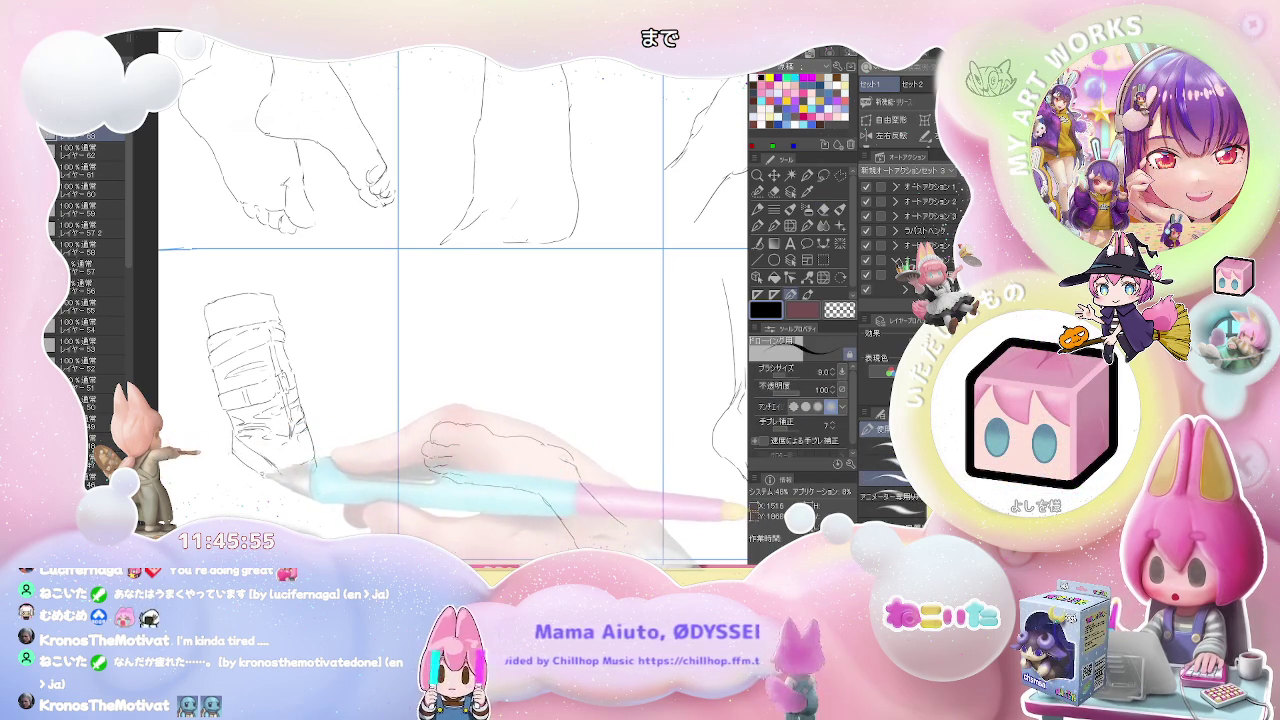
key("e")
key("p")
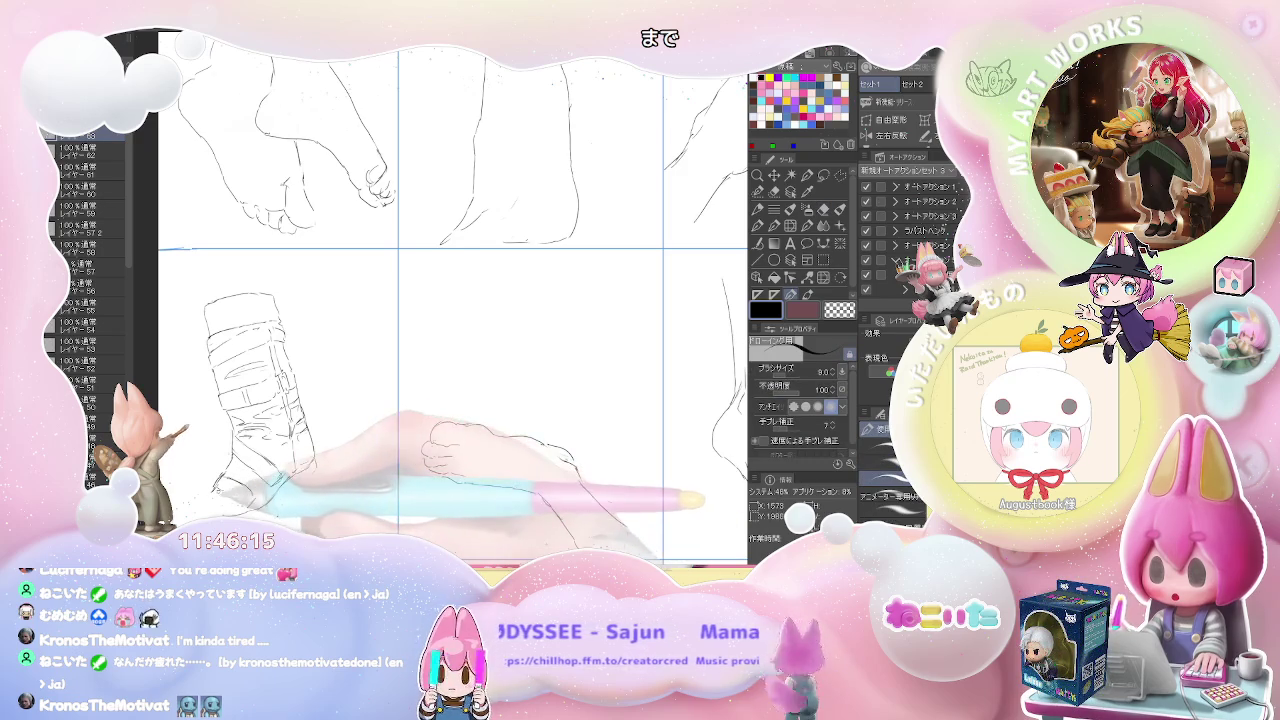
Step: Finish the boot's buckles and sole with eraser fixes, then zoom out to view all six panels
key("e")
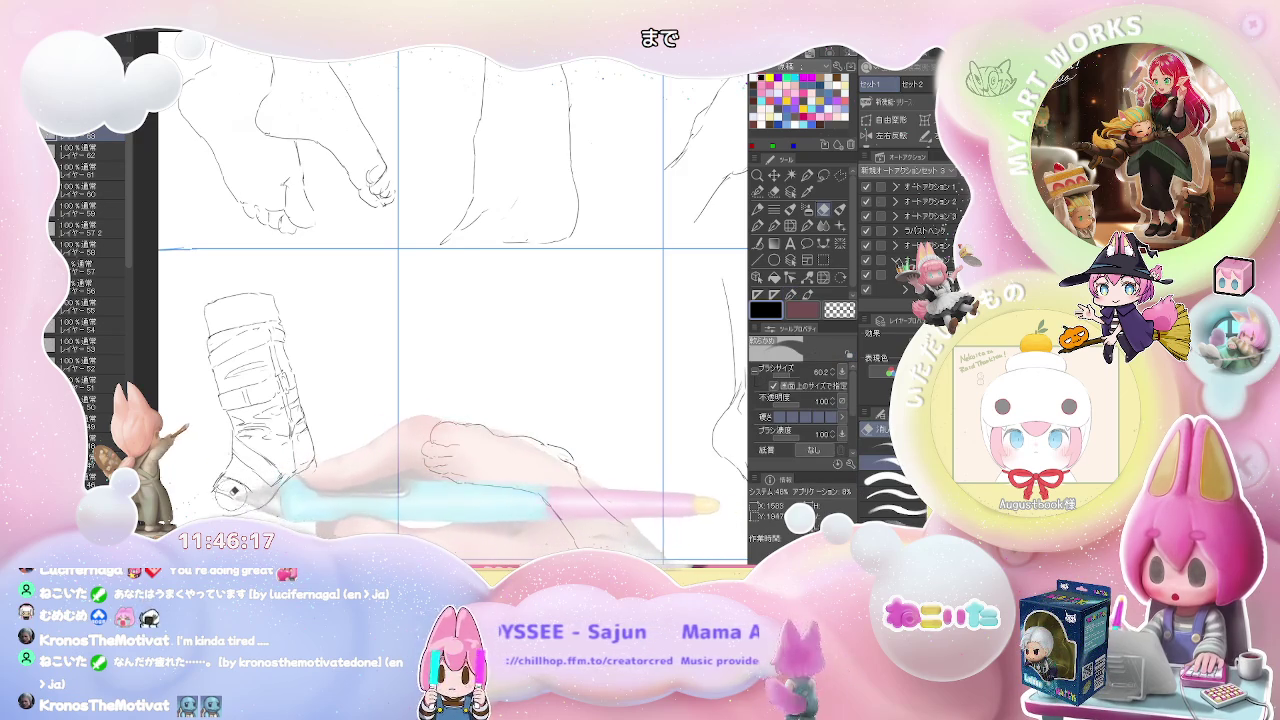
key("p")
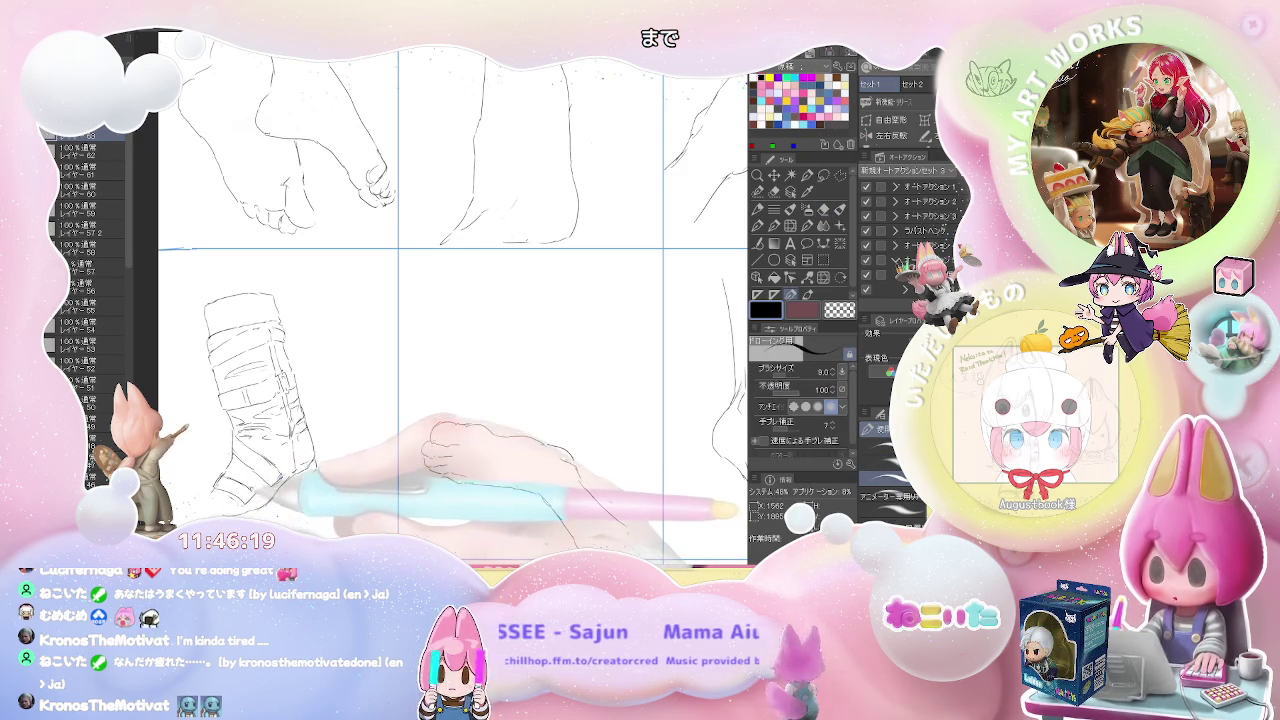
key("e")
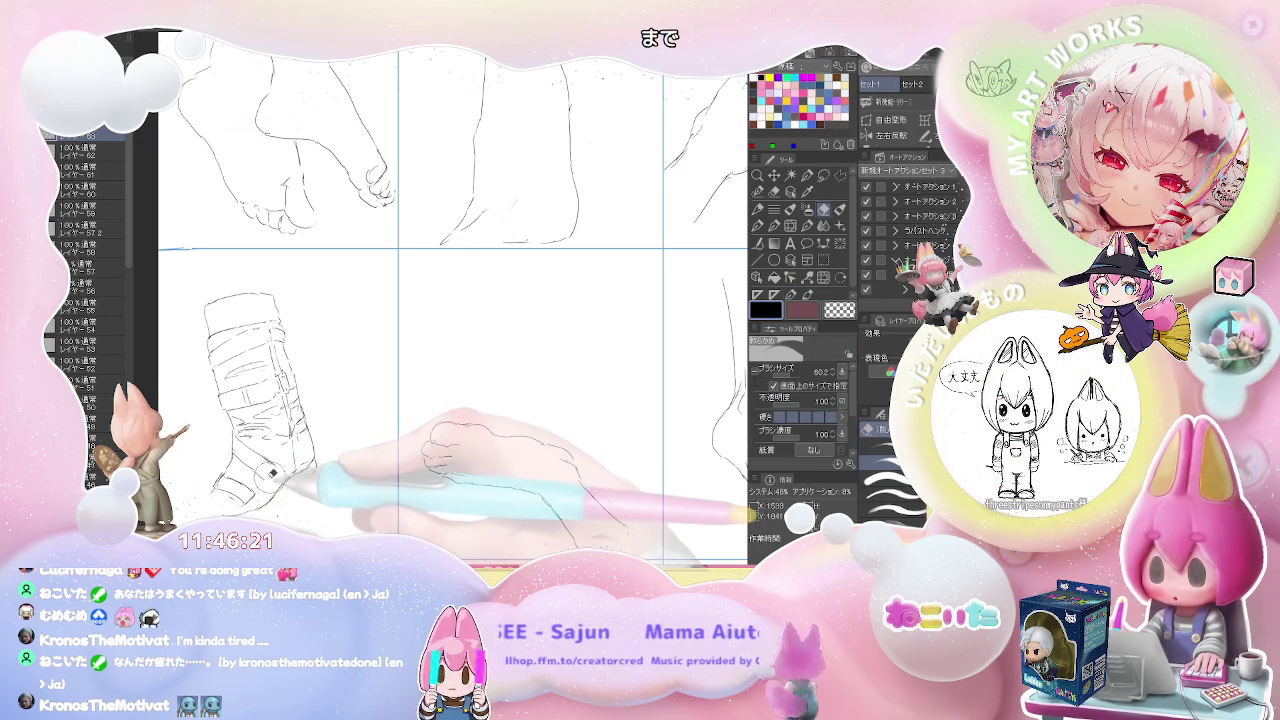
key("p")
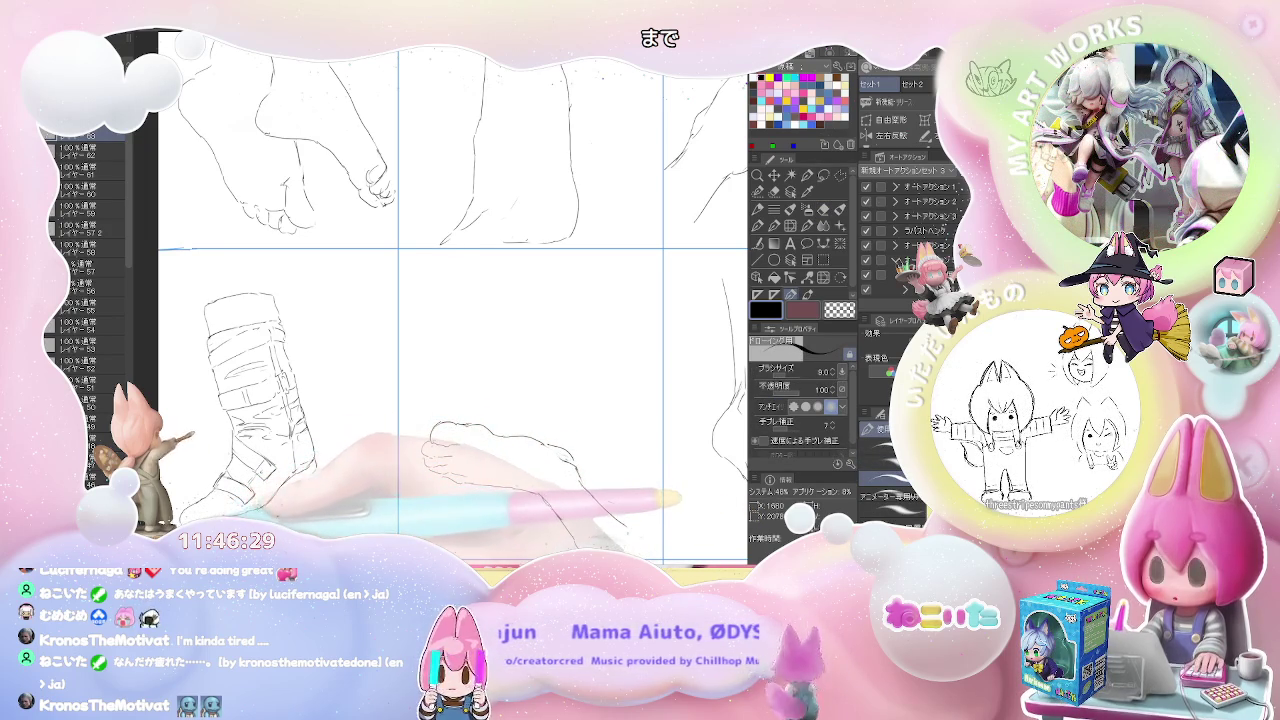
key("e")
key("p")
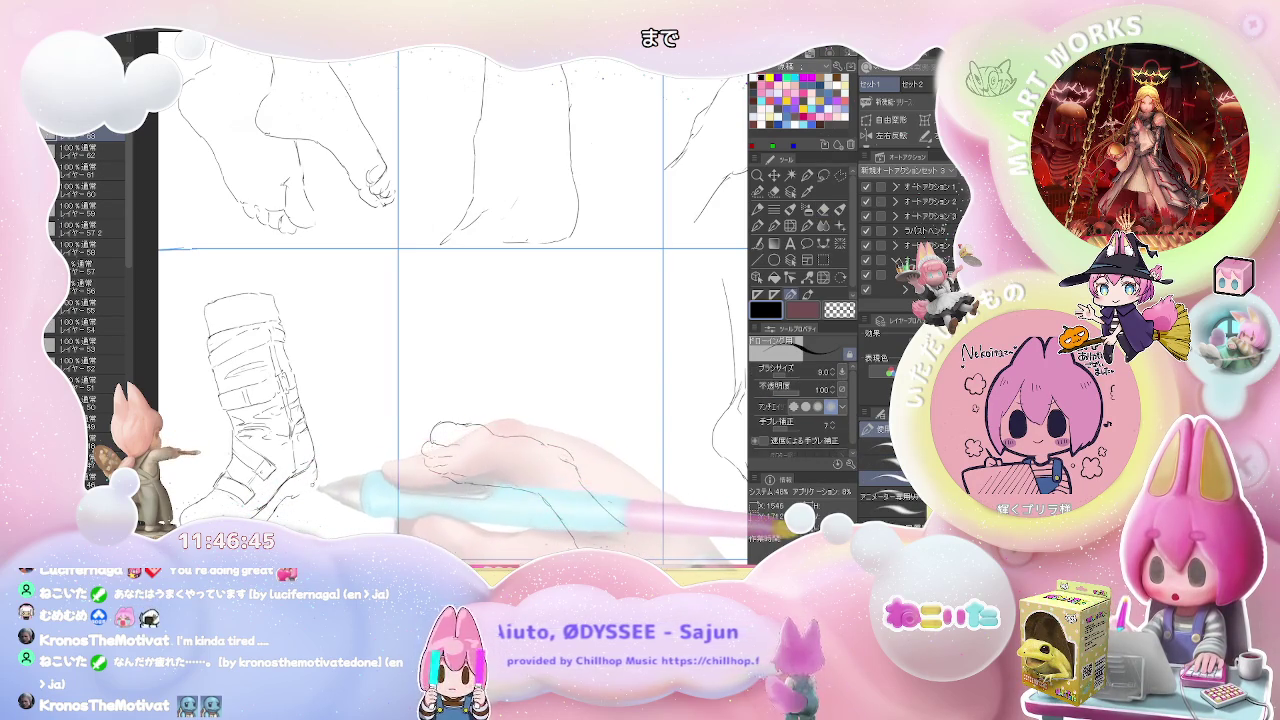
key("ctrl+minus")
mouse_move(370, 458)
left_mouse_down()
mouse_move(287, 362)
mouse_move(271, 408)
left_mouse_up()
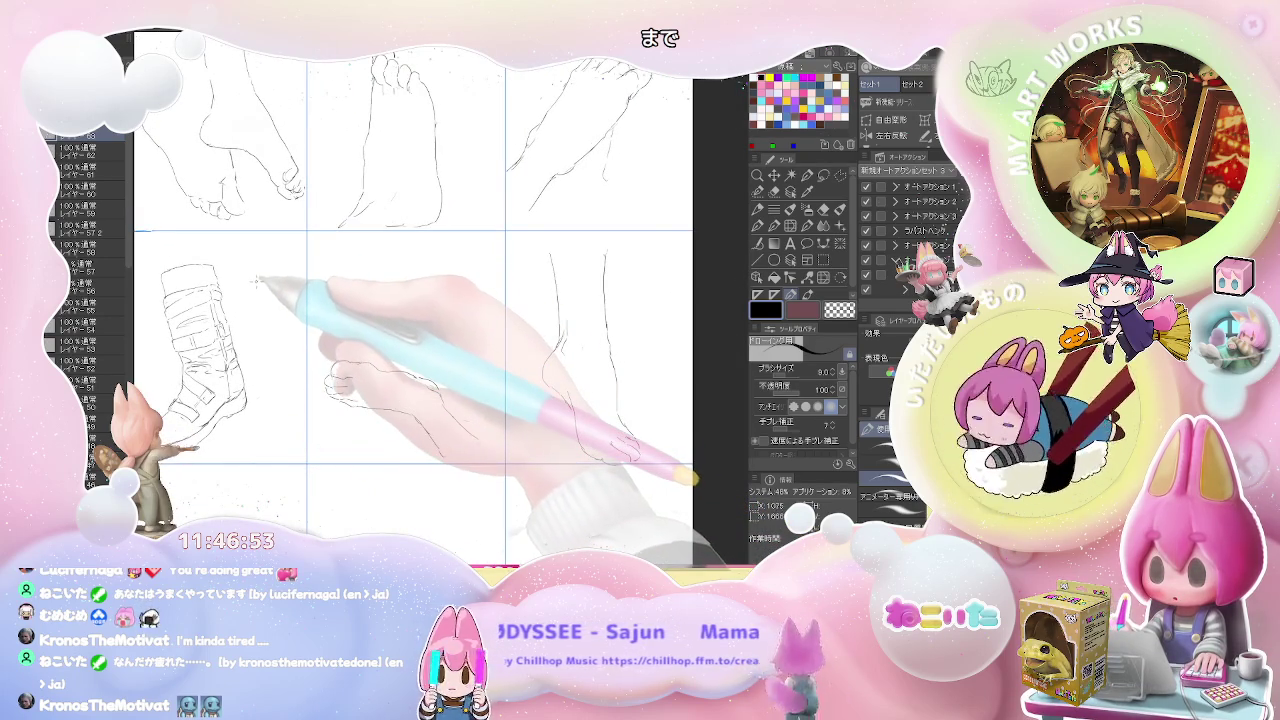
Step: Sketch the top of the second boot's shaft beside the first, cleaning it with the eraser
left_click_drag(254, 286, 306, 292)
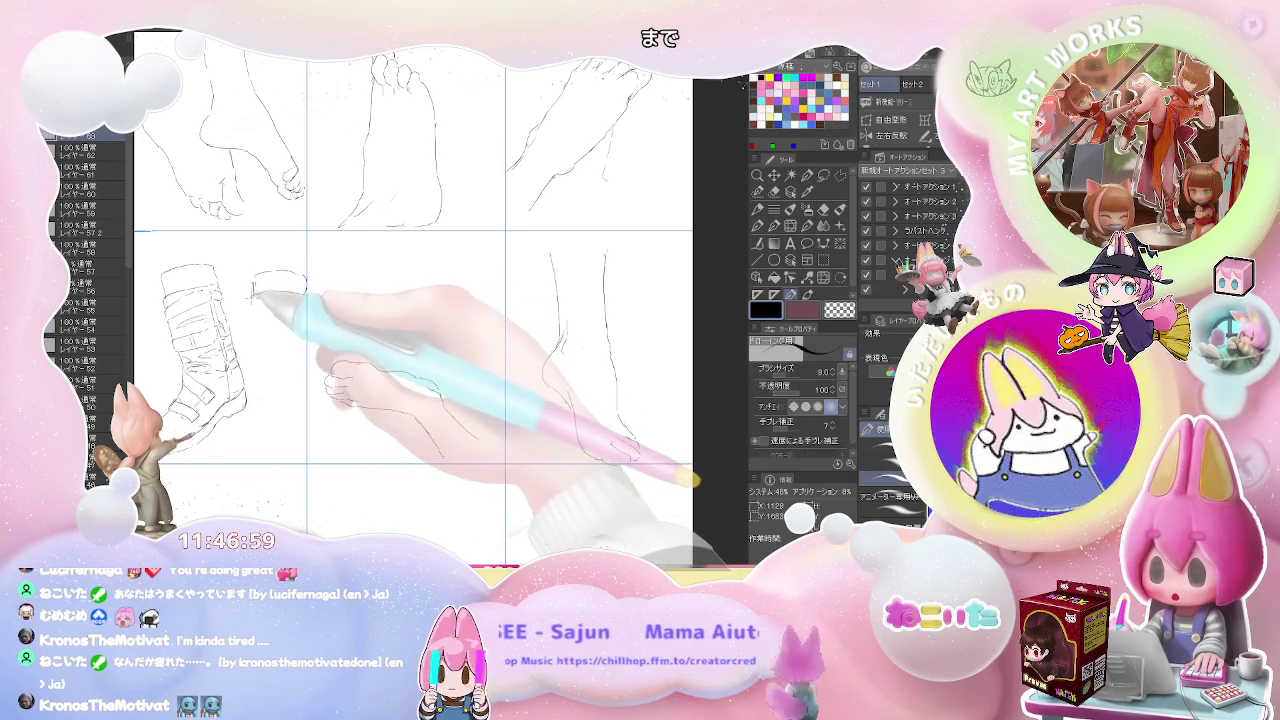
left_click_drag(255, 302, 306, 306)
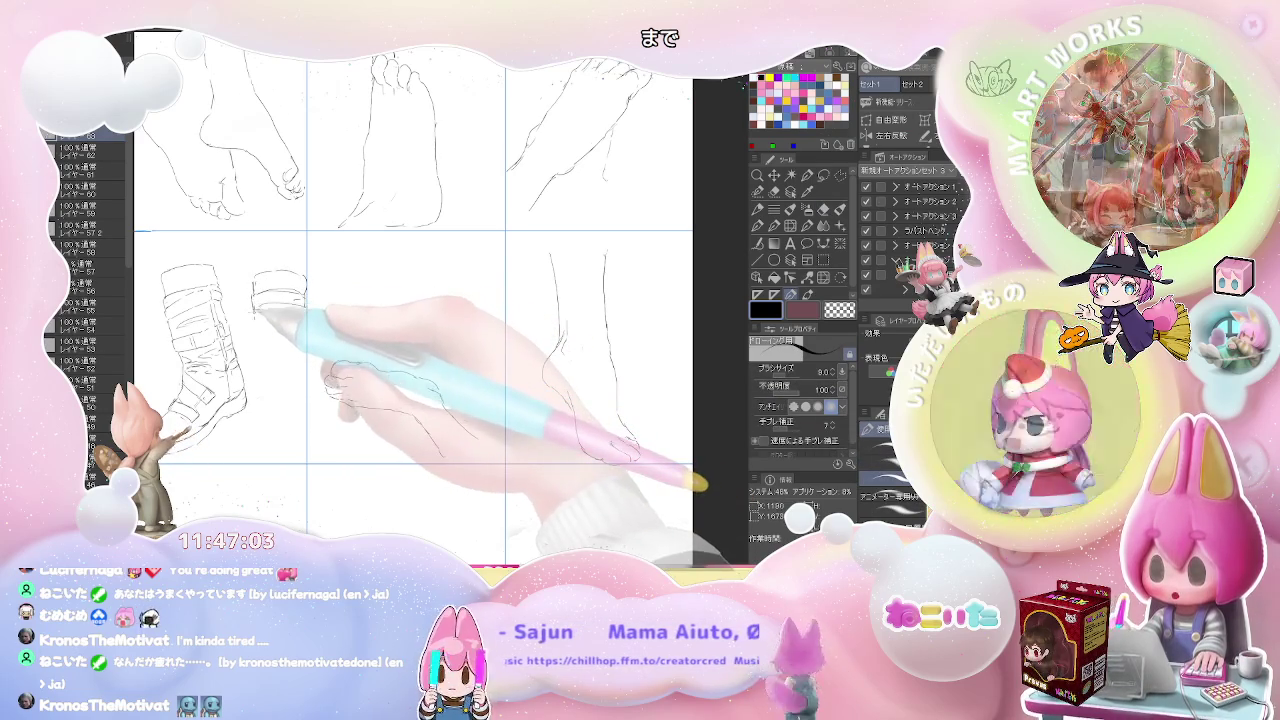
key("e")
key("p")
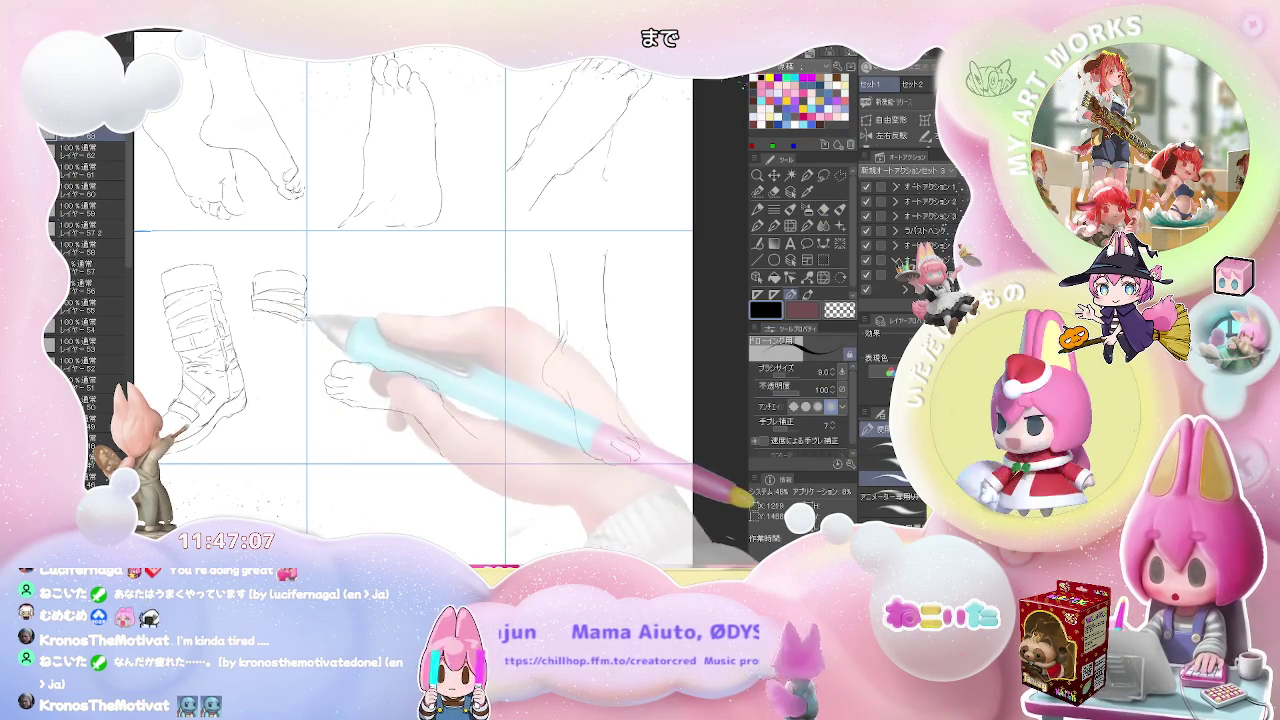
key("e")
key("p")
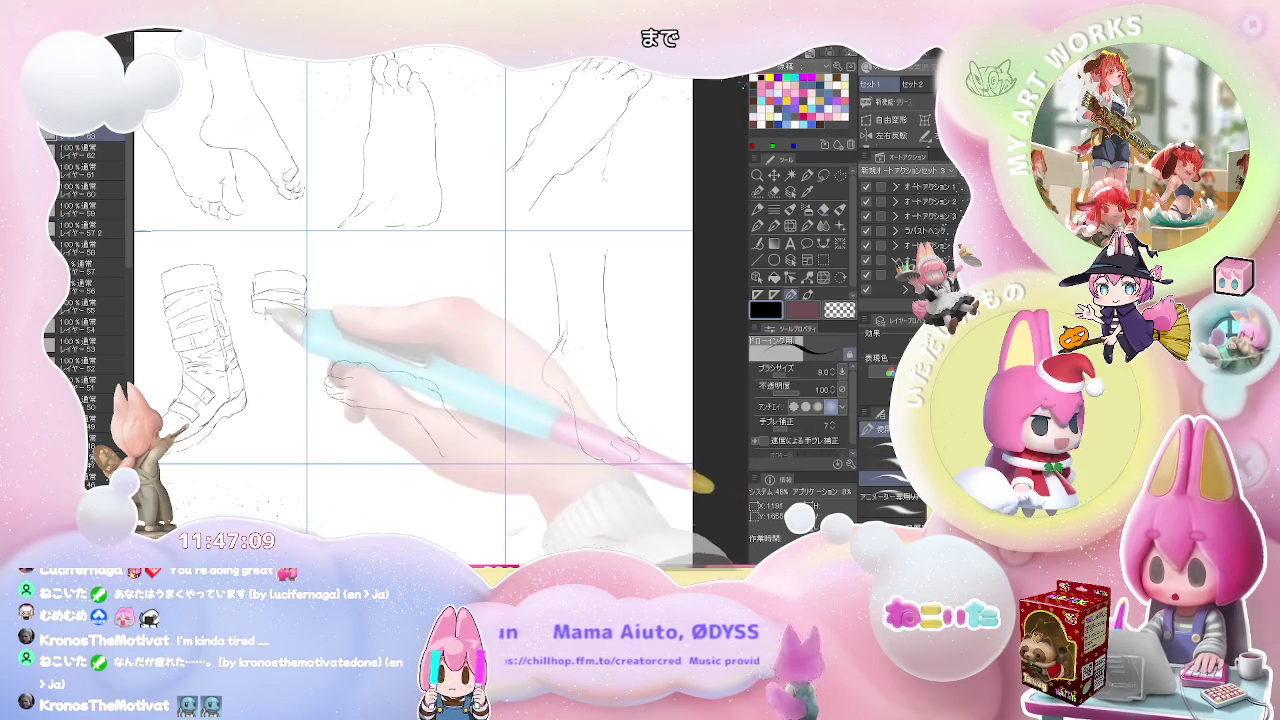
key("e")
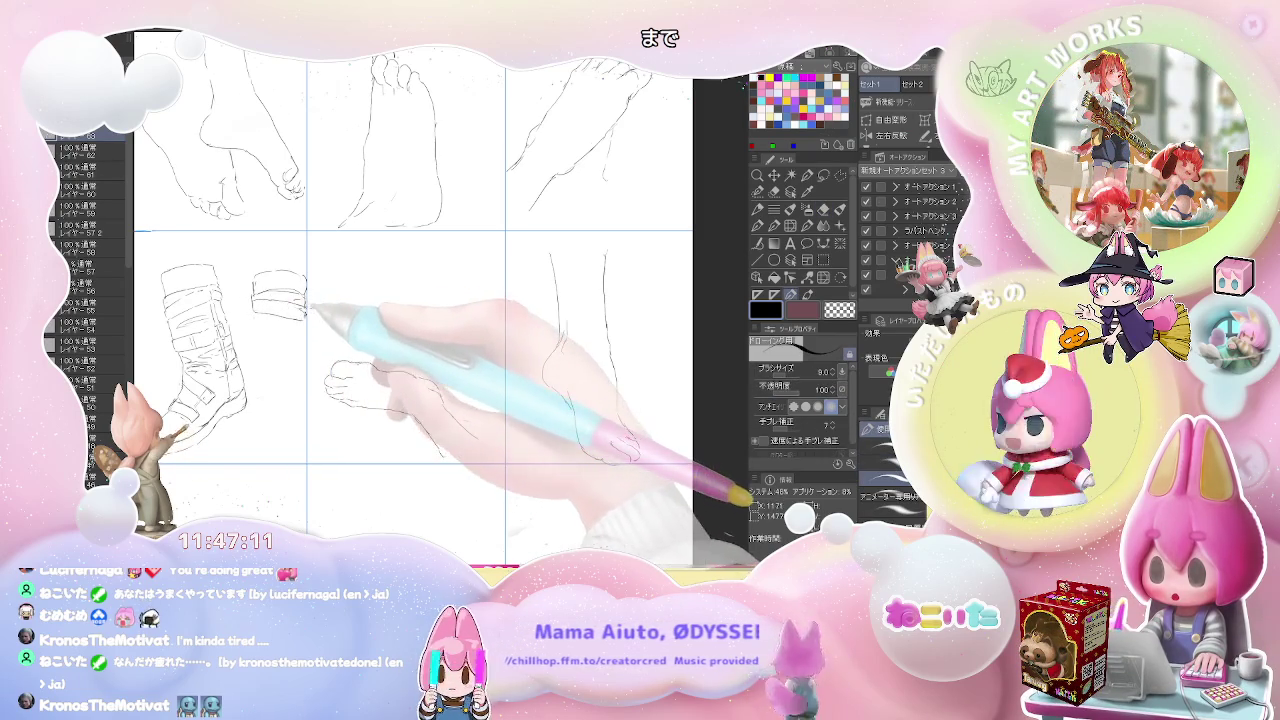
key("p")
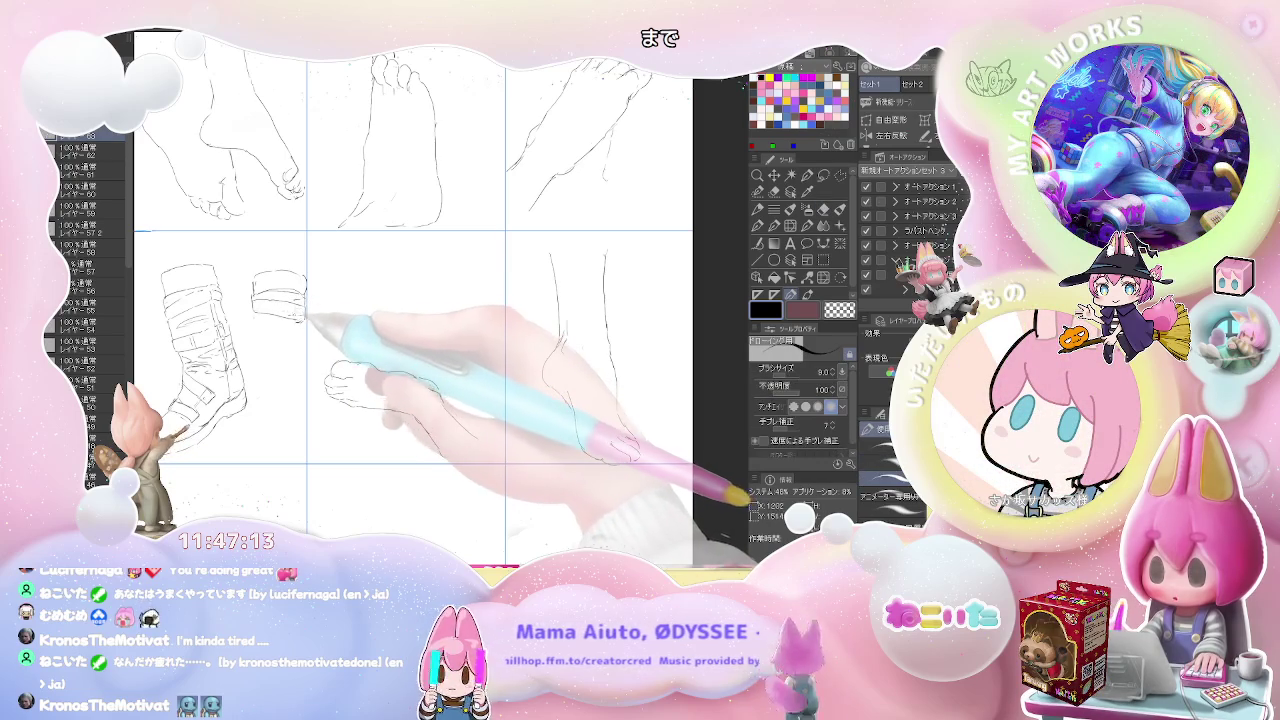
Step: Add strap strokes and extend the shaft down to a line along its bottom edge
left_click_drag(281, 305, 283, 325)
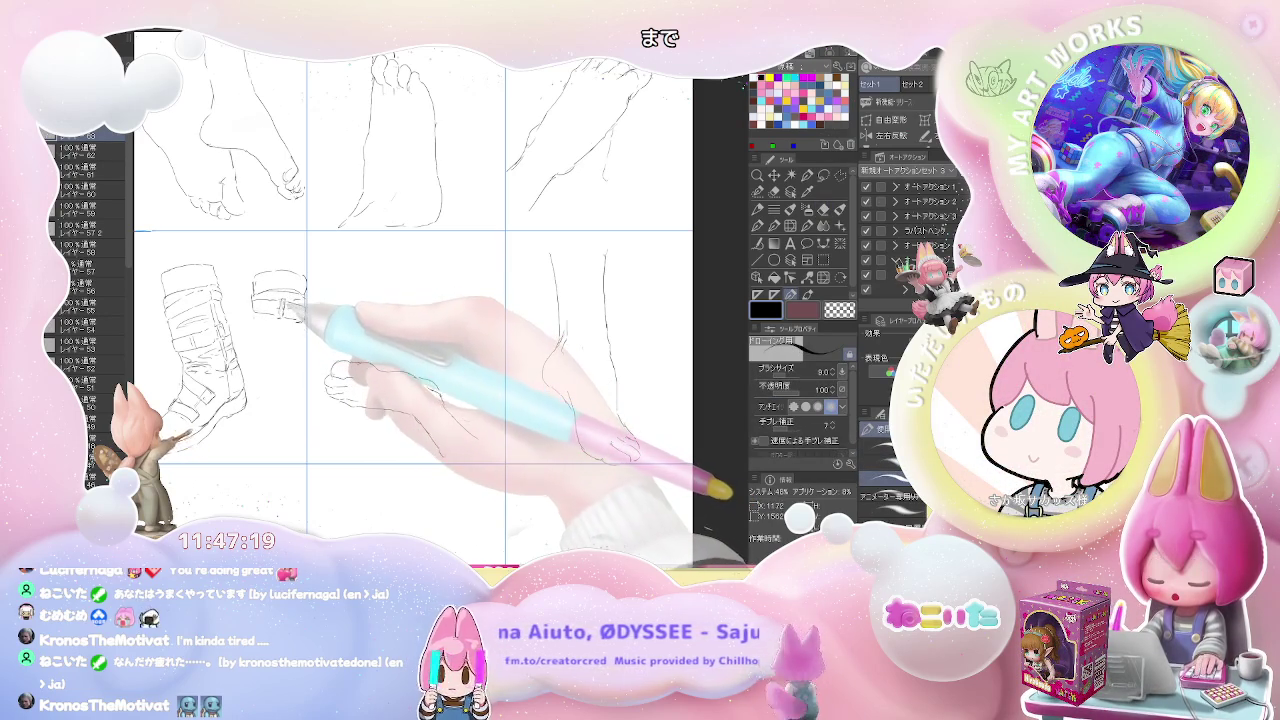
left_click_drag(303, 295, 300, 318)
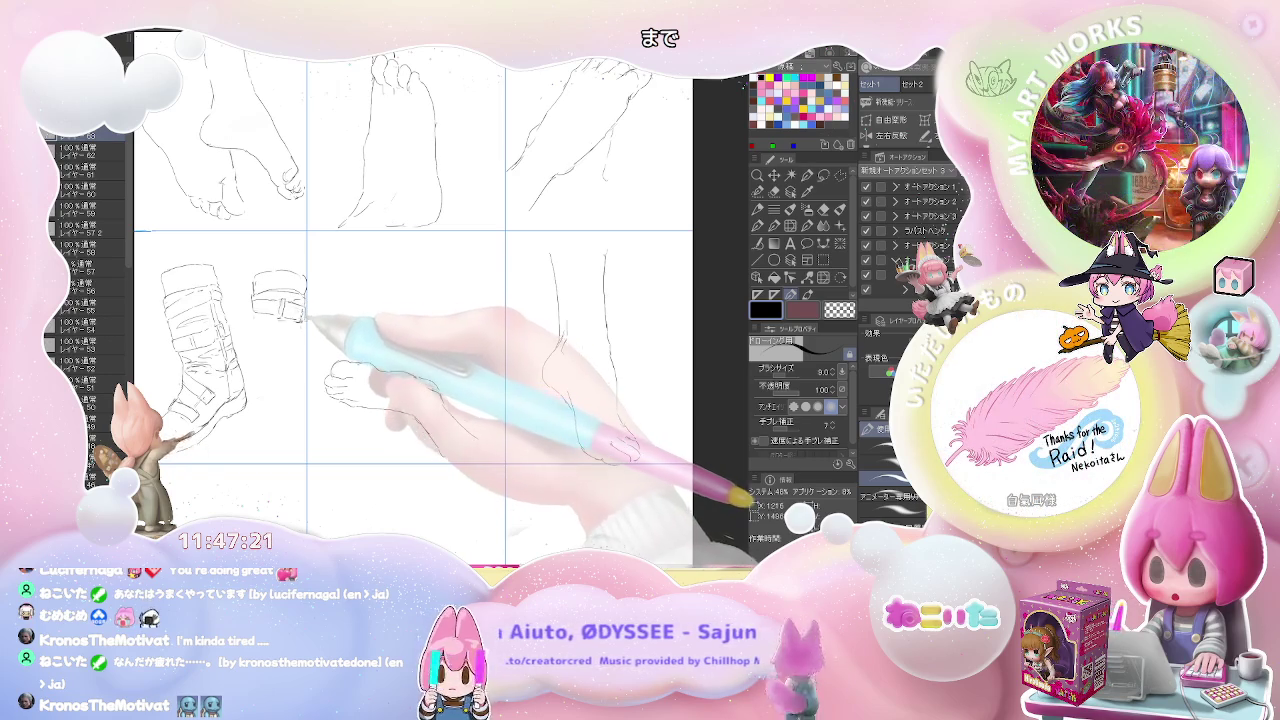
mouse_move(290, 312)
left_mouse_down()
mouse_move(262, 305)
mouse_move(292, 320)
mouse_move(258, 332)
left_mouse_up()
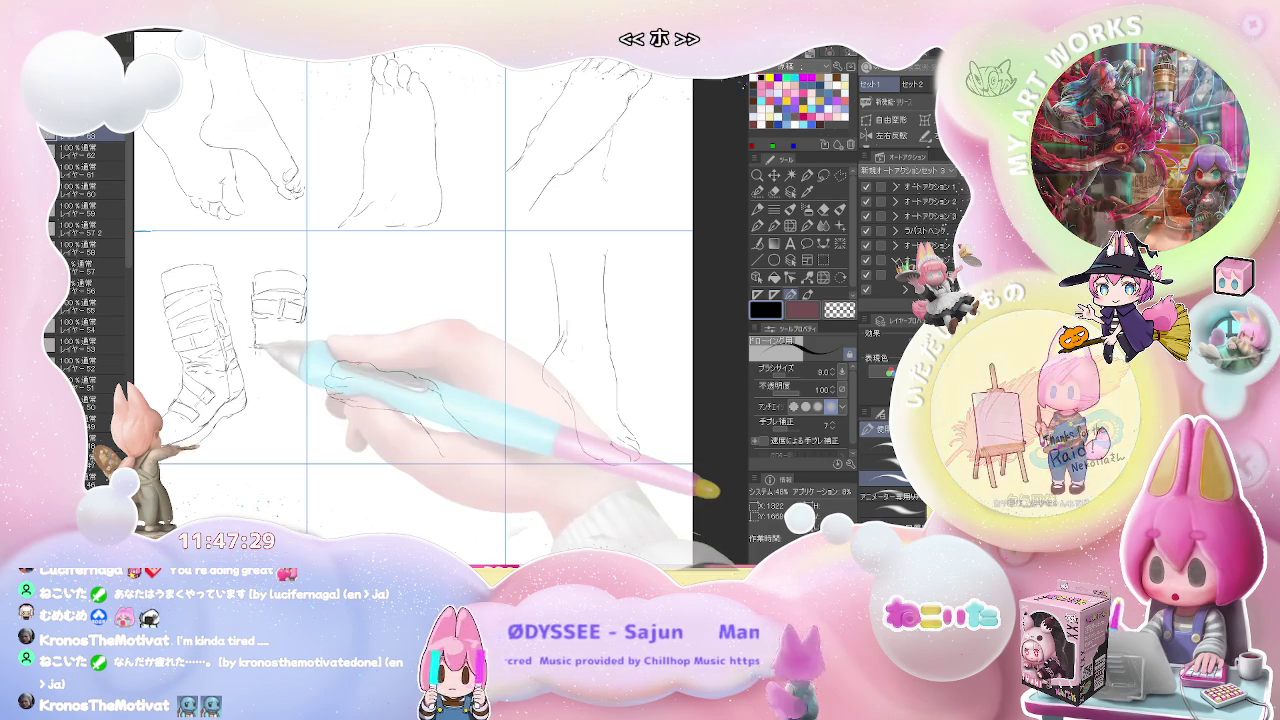
left_click_drag(268, 345, 262, 352)
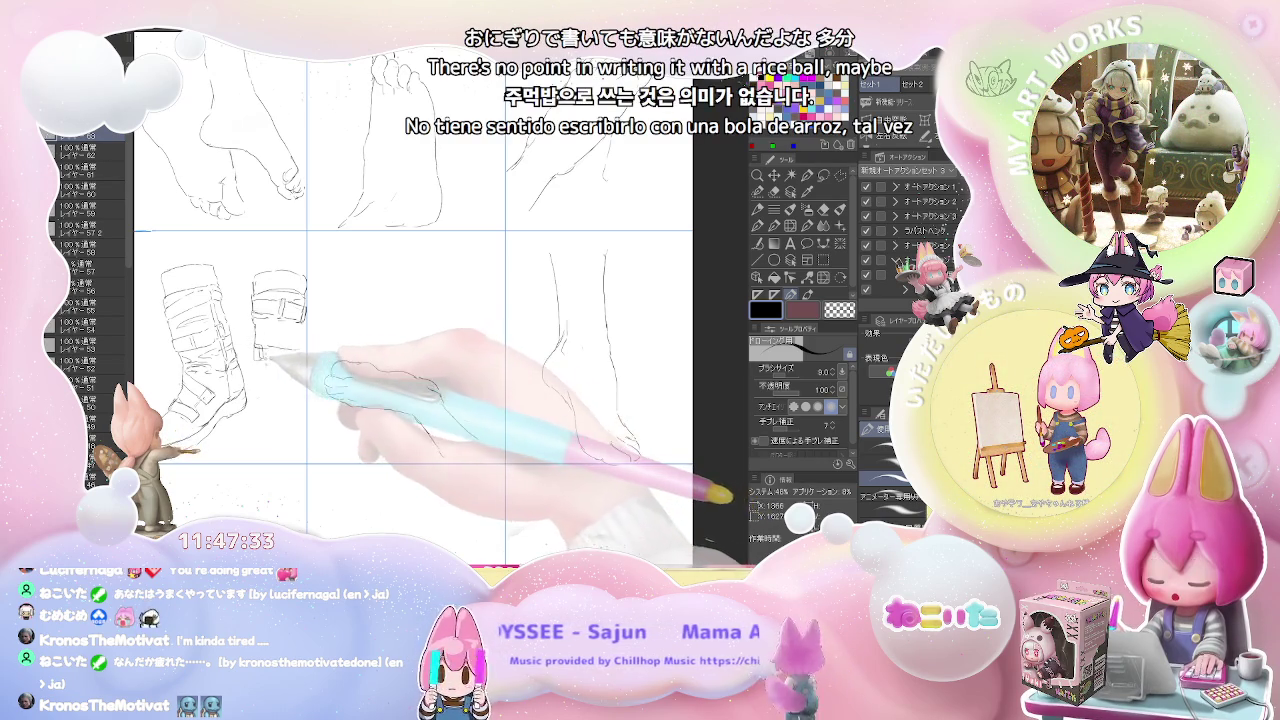
left_click_drag(278, 344, 308, 348)
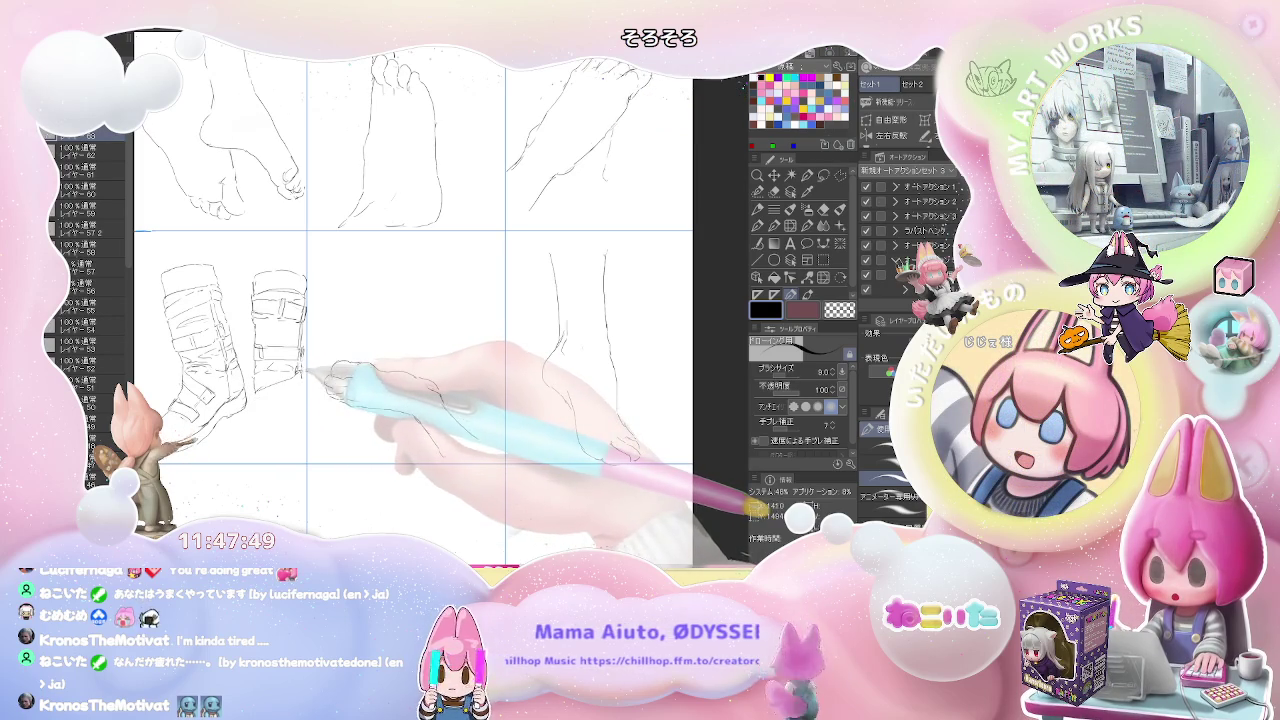
Step: Outline the second boot's foot and sole, briefly correcting with the eraser
key("e")
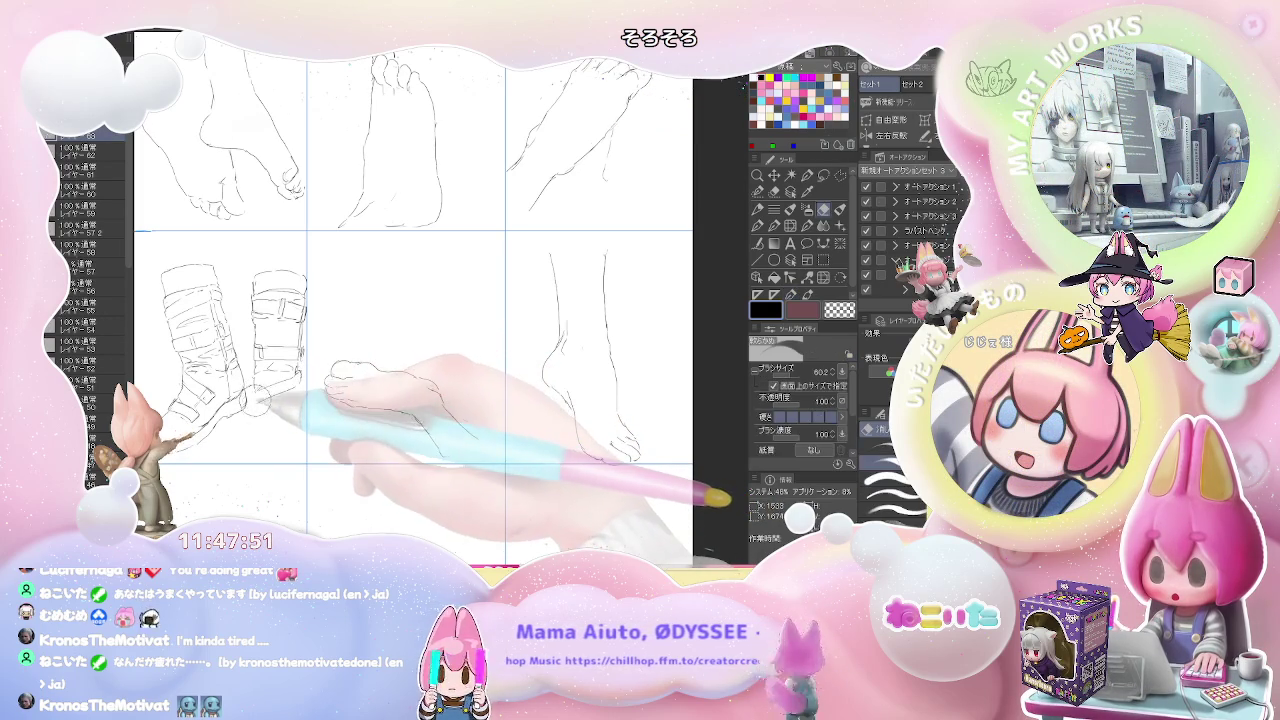
key("p")
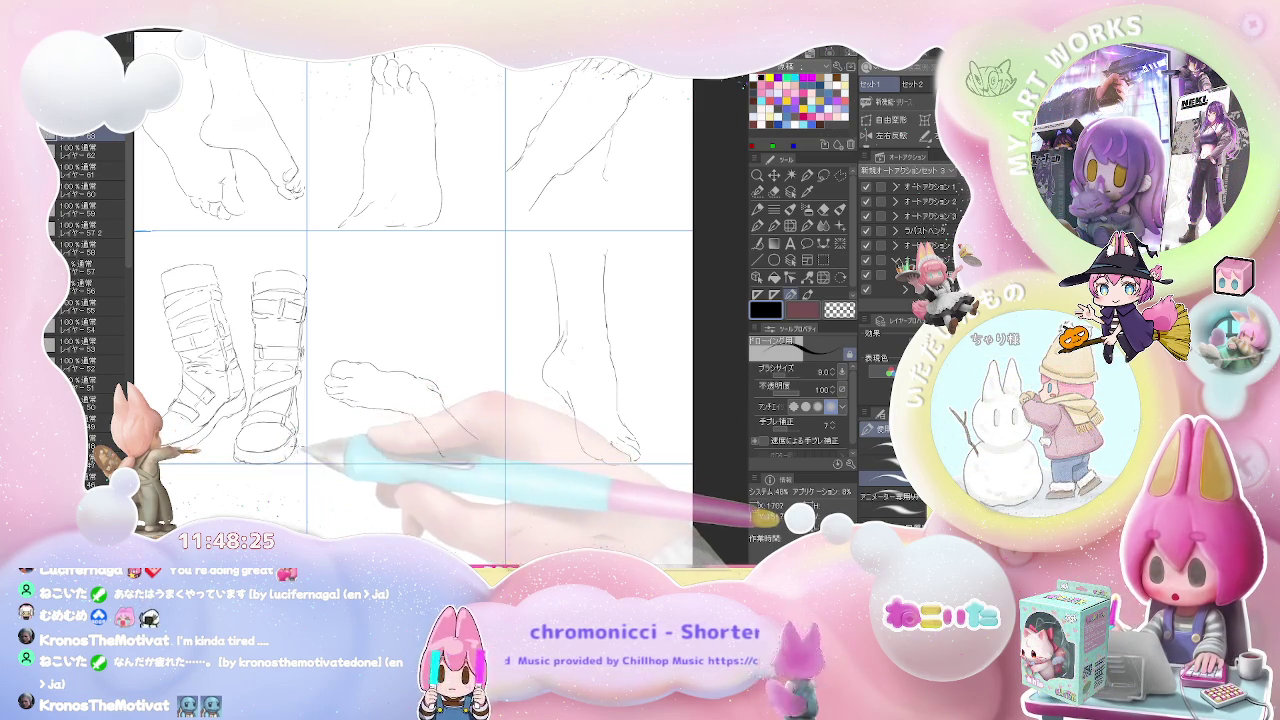
Step: Zoom out twice to show the whole sheet, then zoom back in one level
key("ctrl+minus")
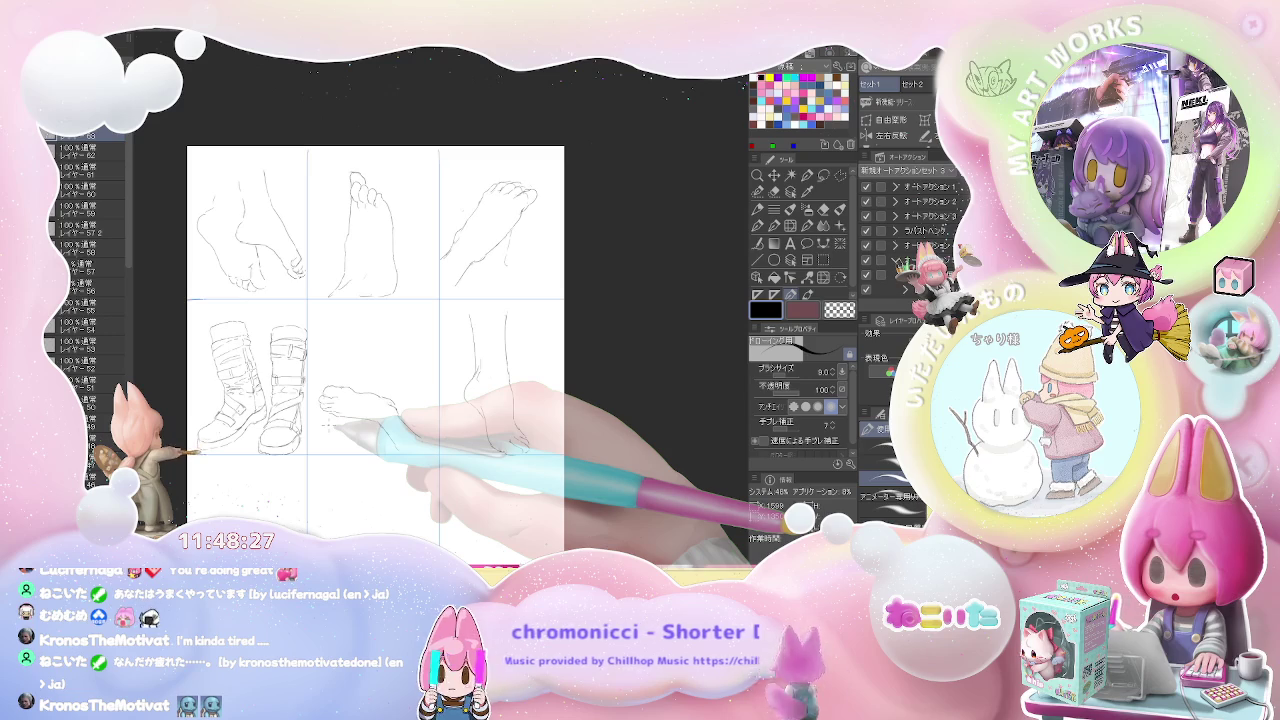
key("ctrl+minus")
key("ctrl+plus")
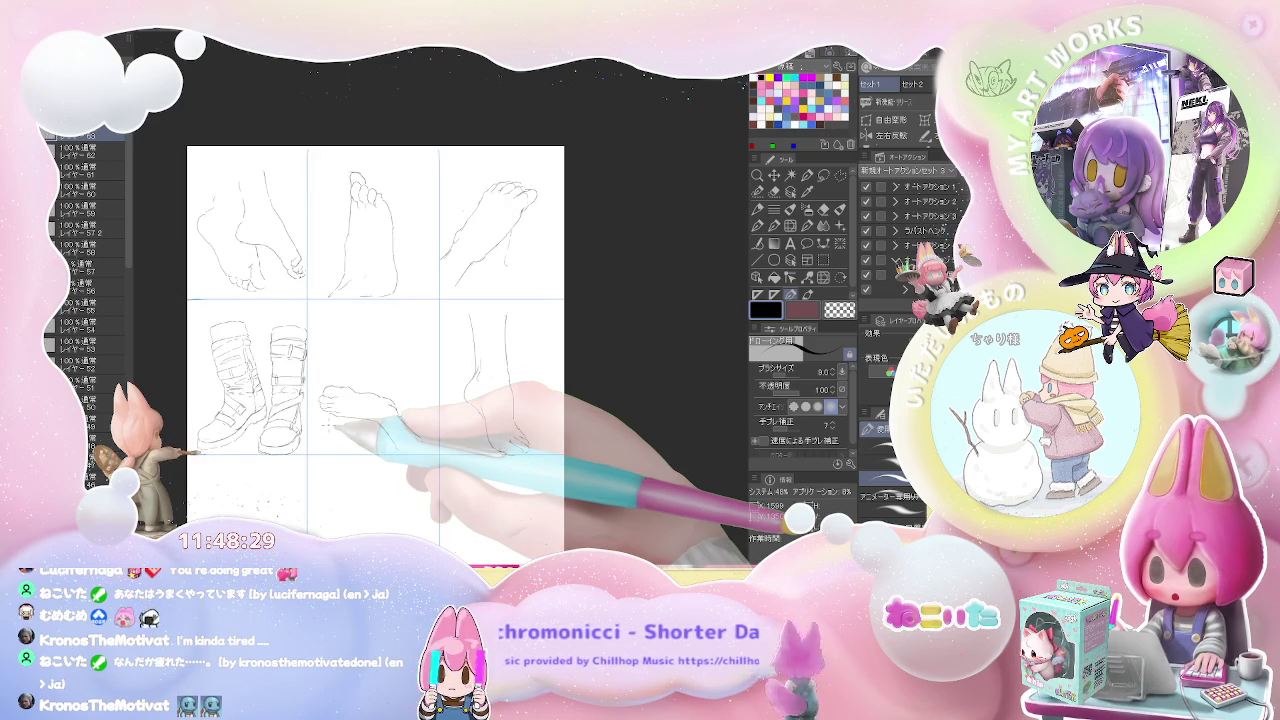